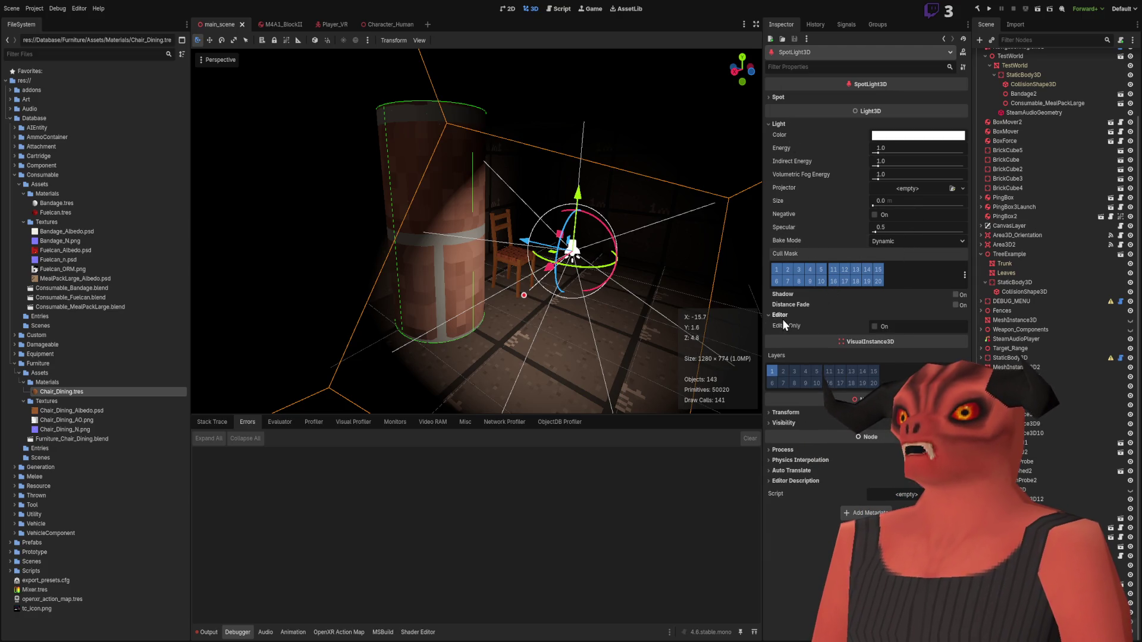
- Fly up close to the barrel and chair, then open Chair_Dining.tres and expand its shading settings
right_click(538, 196)
key(w)
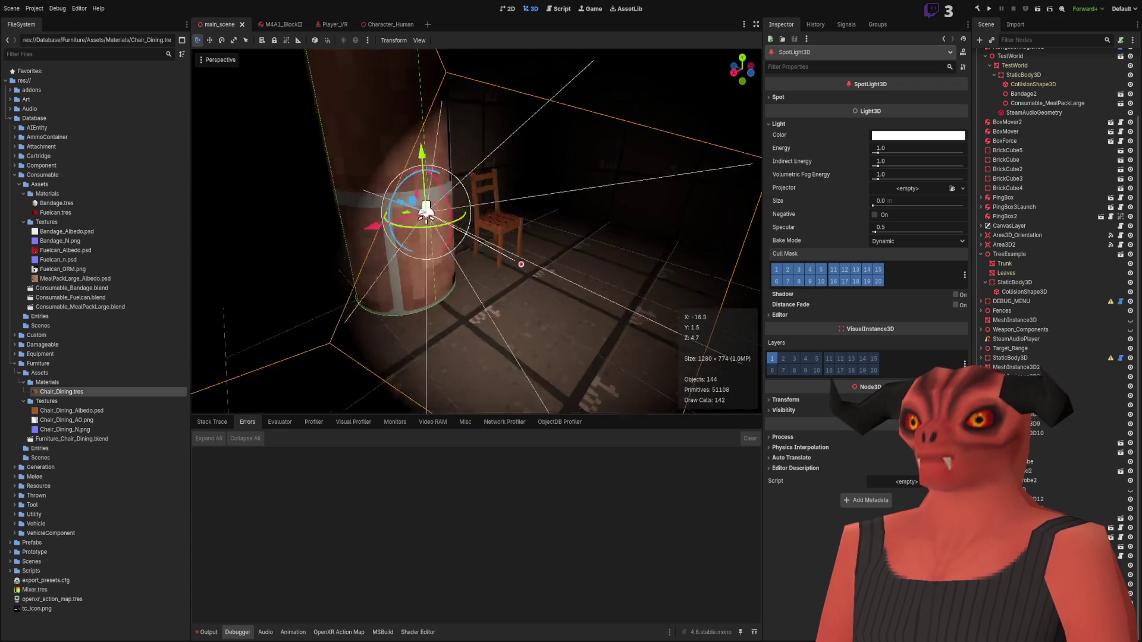
key(s)
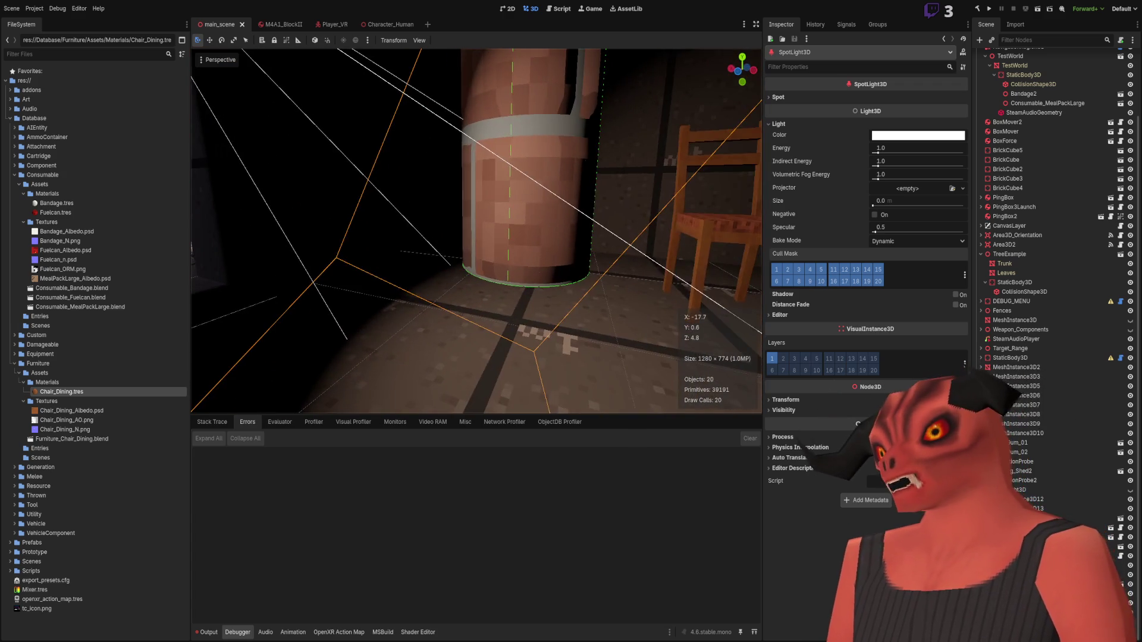
key(w)
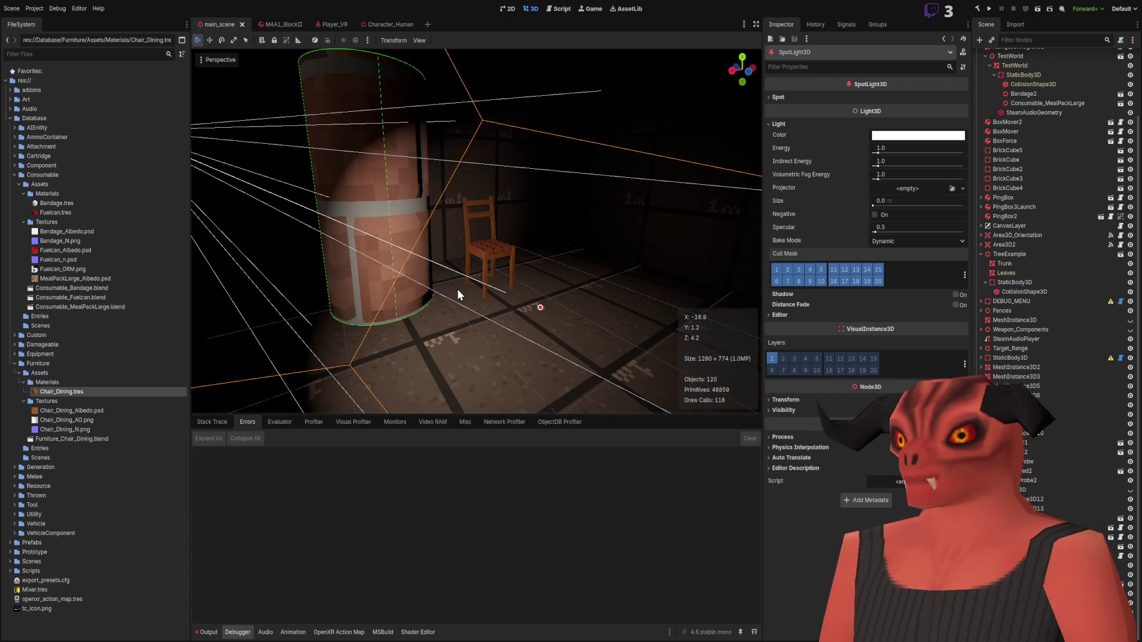
click(68, 393)
click(779, 173)
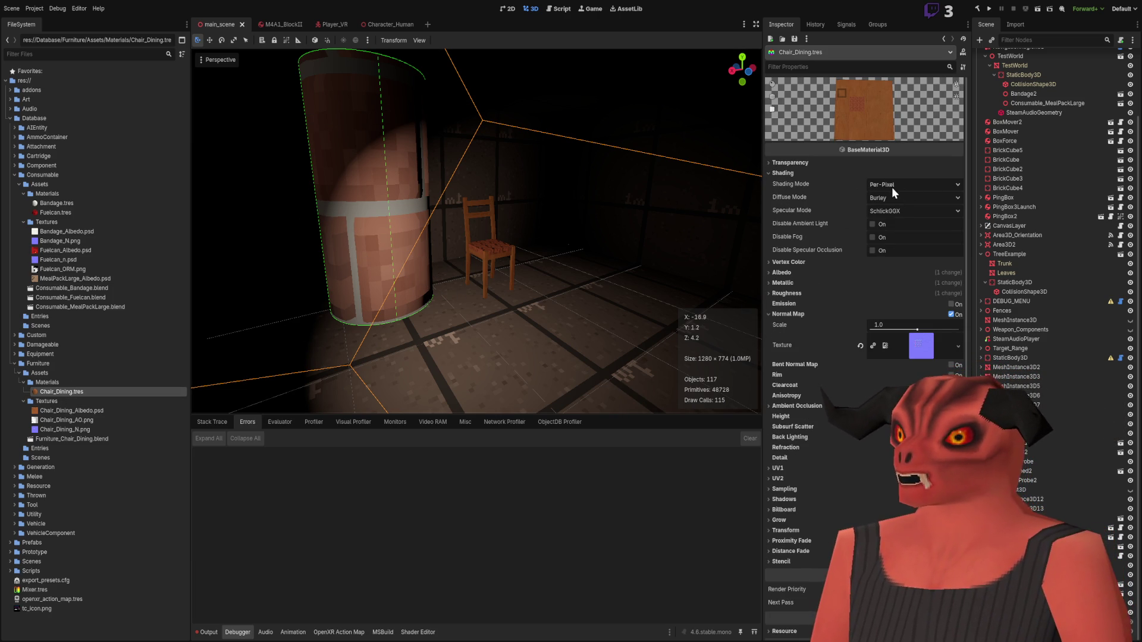
- Set the chair material's Shading Mode to Per-Vertex and orbit around the chair to inspect it
click(913, 184)
click(892, 208)
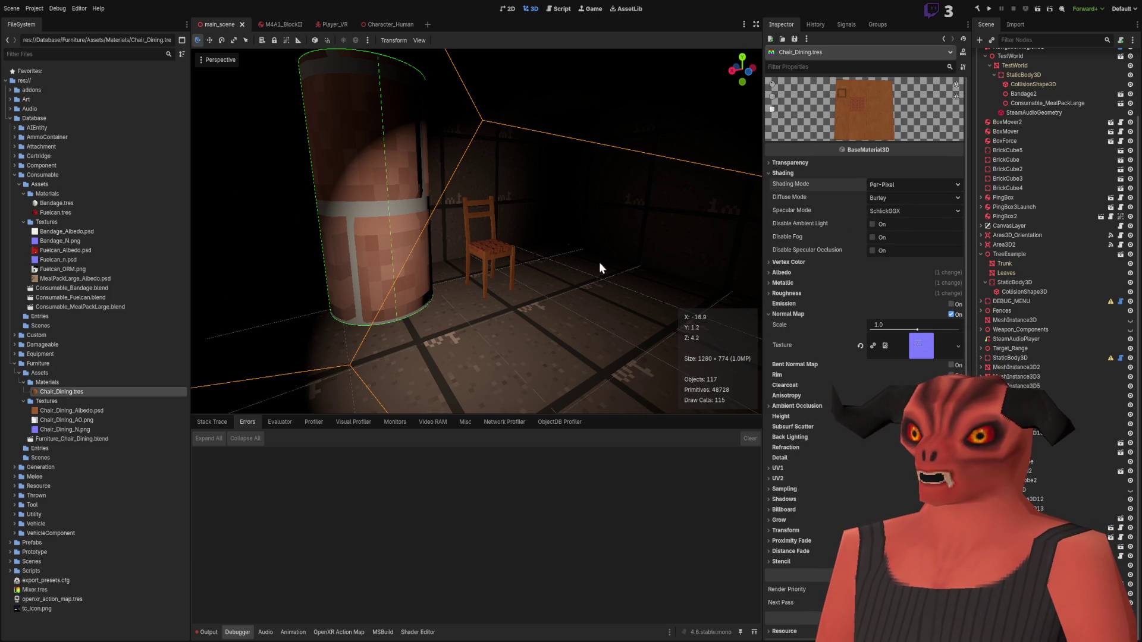
scroll(647, 259, up, 5)
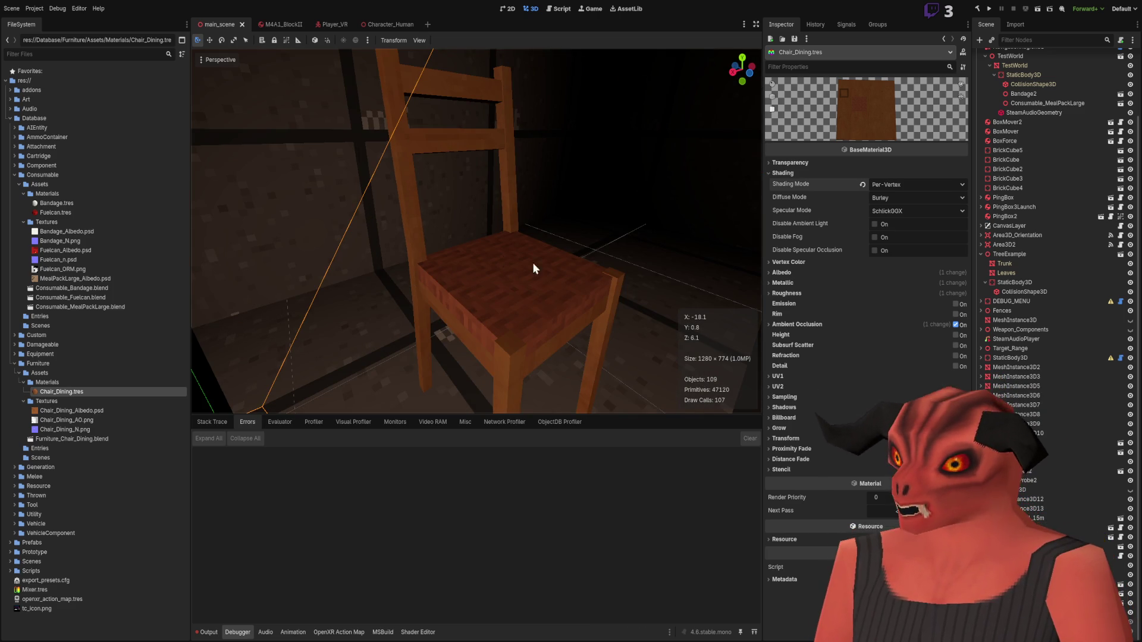
drag(532, 286, 597, 191)
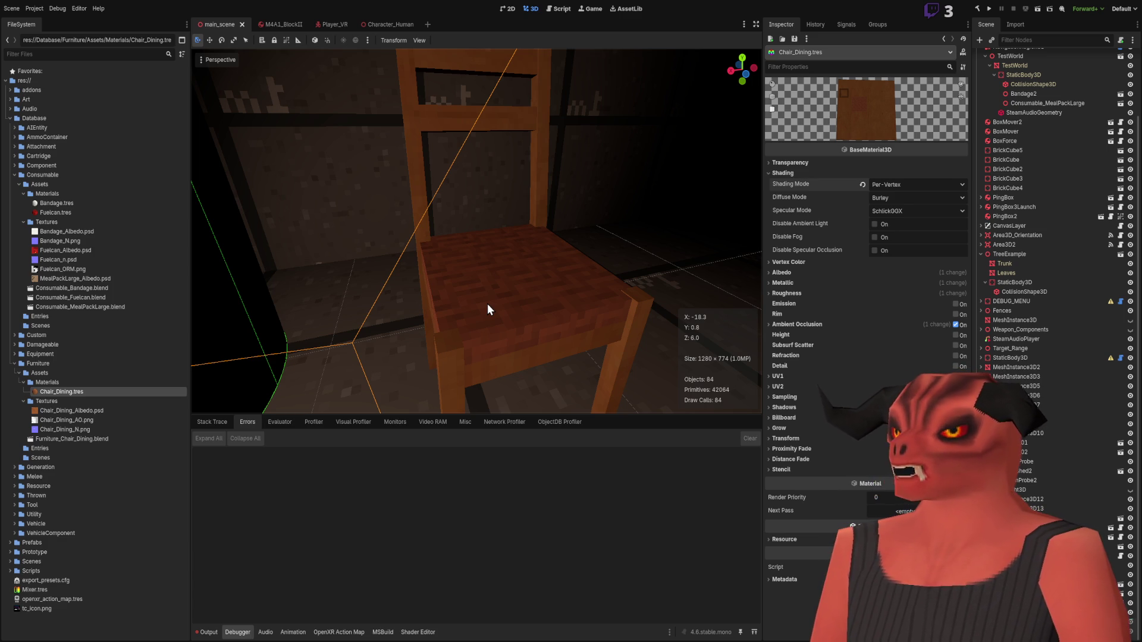
drag(487, 303, 580, 321)
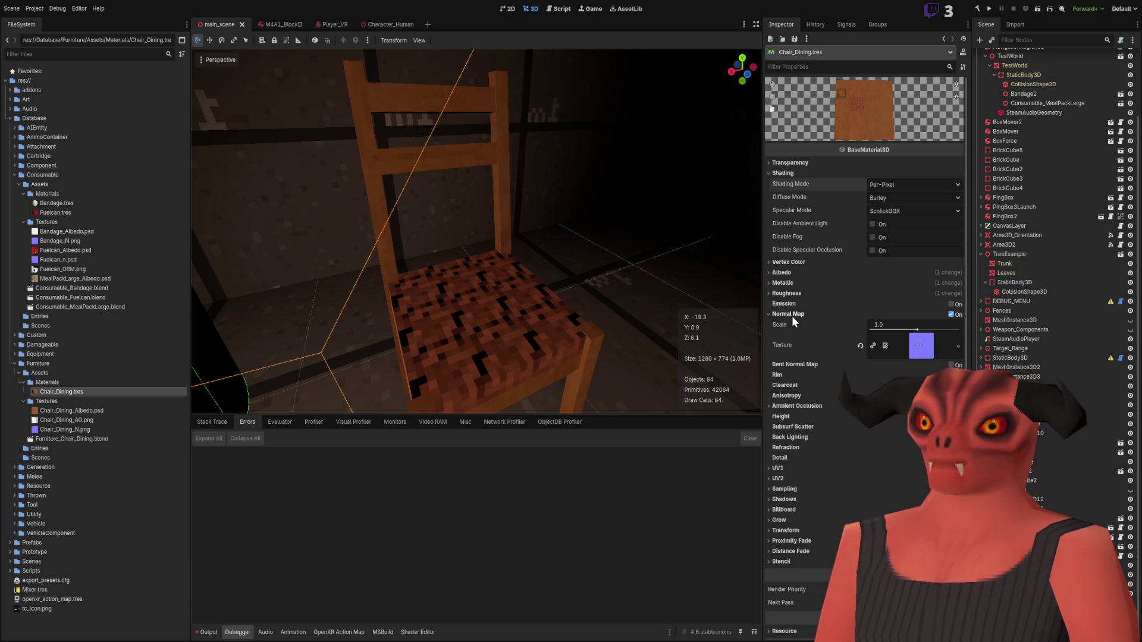
- Set Per-Vertex shading again, then undo it back to Per-Pixel
click(936, 185)
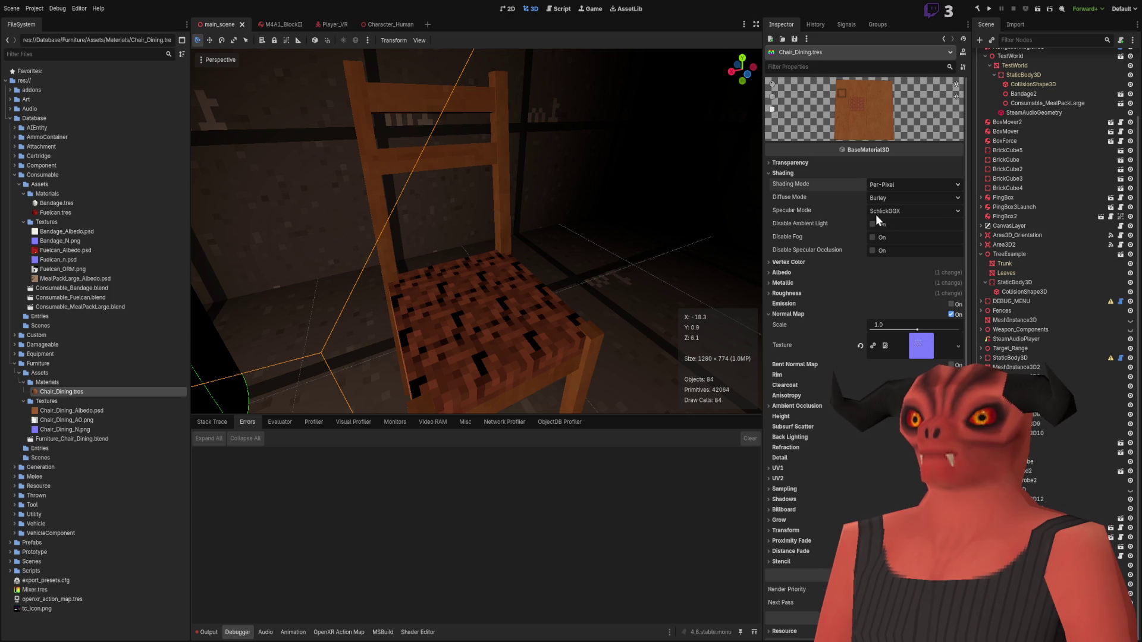
click(874, 222)
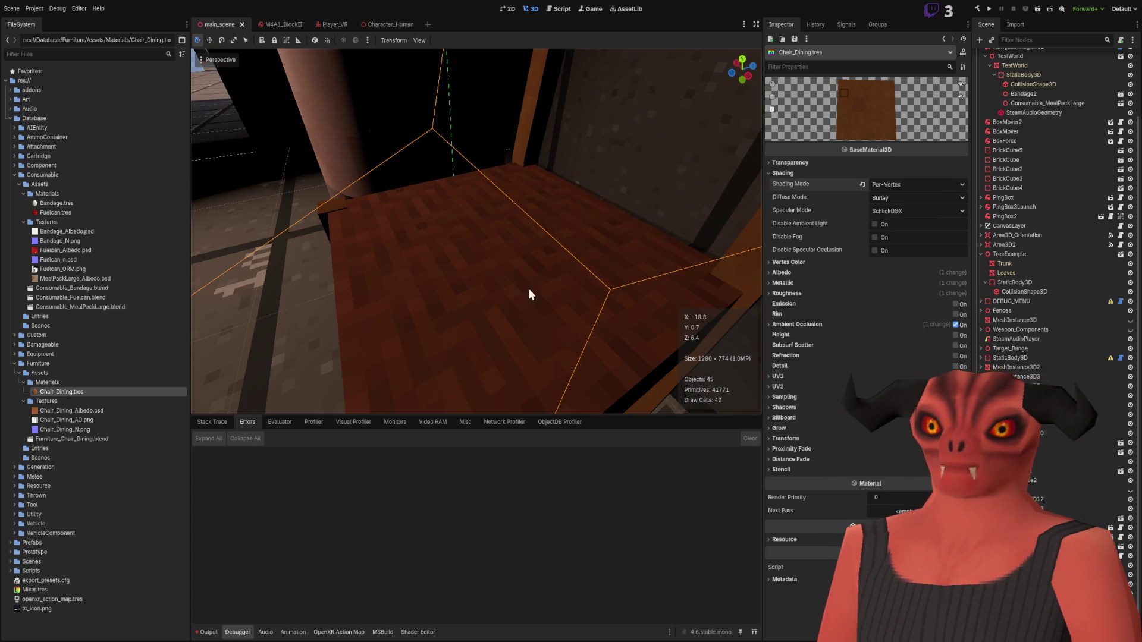
scroll(467, 298, down, 5)
key(ctrl+z)
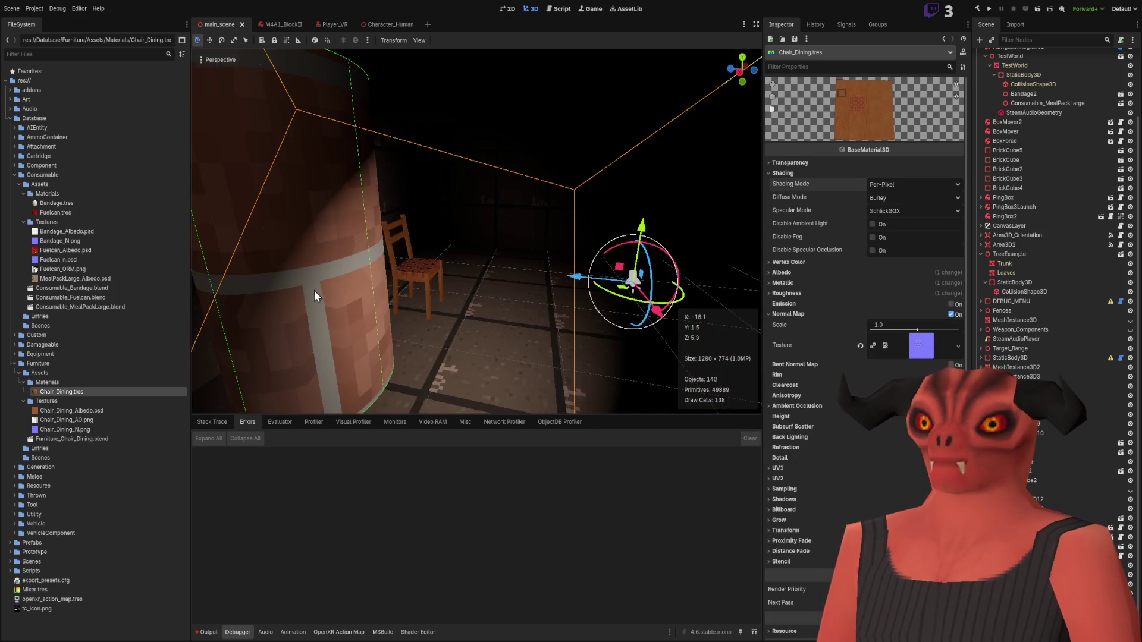
- Select the MeshInstance3D, then the SpotLight3D, and focus the view on the spotlight
click(653, 112)
click(653, 111)
key(f)
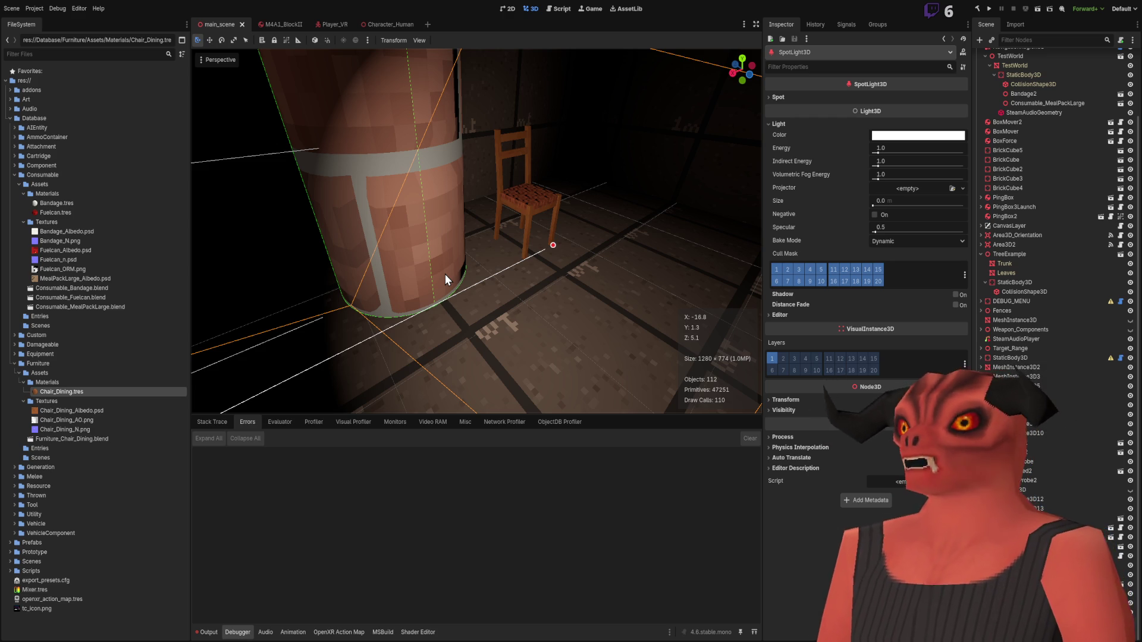
- Rise above the building to the outdoor tree, deselect, then fly back down beside the pillar
key(e)
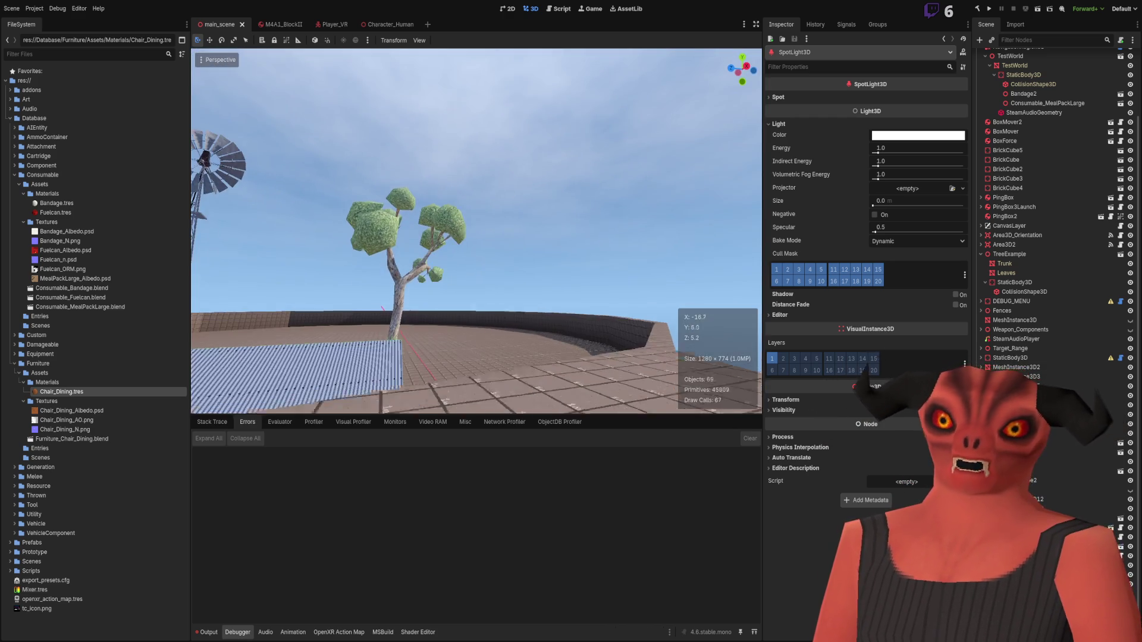
click(523, 244)
key(q)
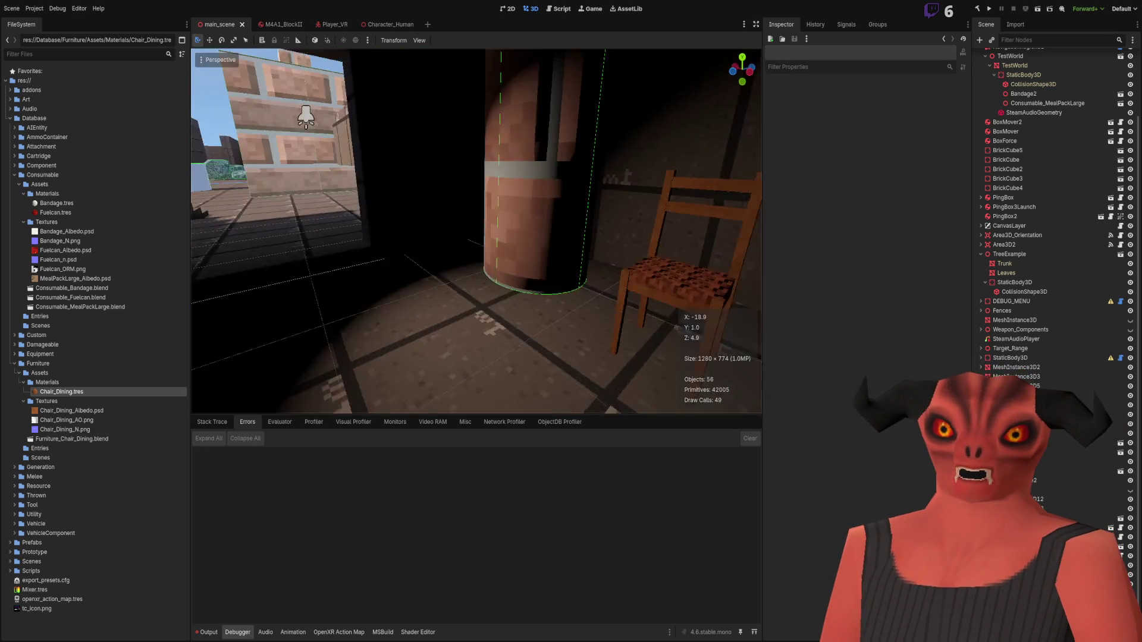
key(s)
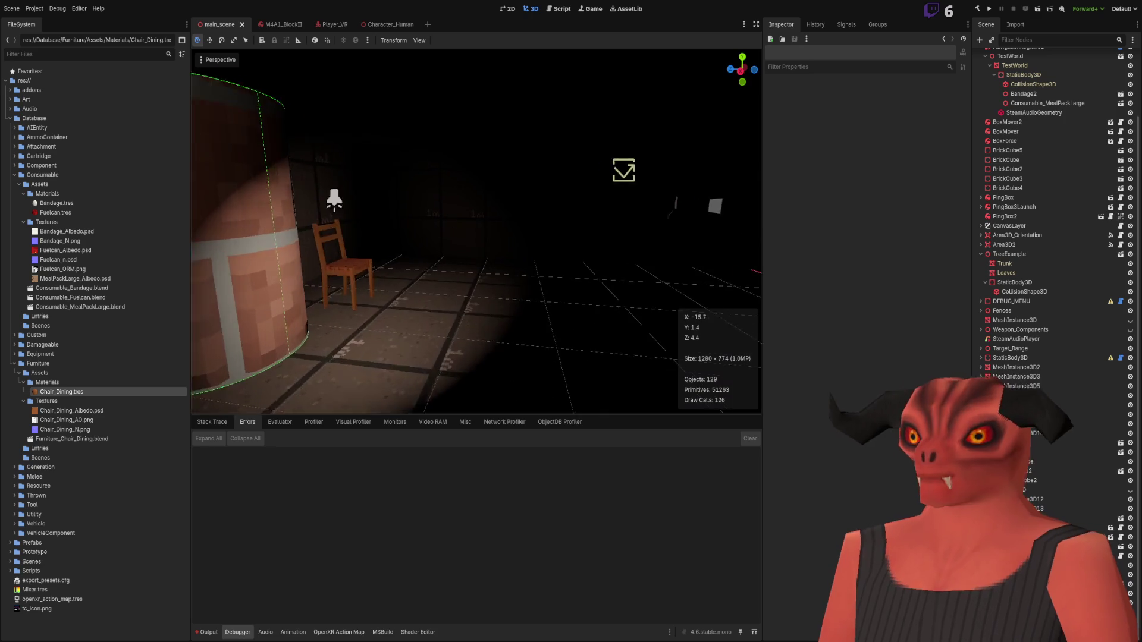
- Fly around the pillar and chair, viewing them and the dark corner from several angles
key(w)
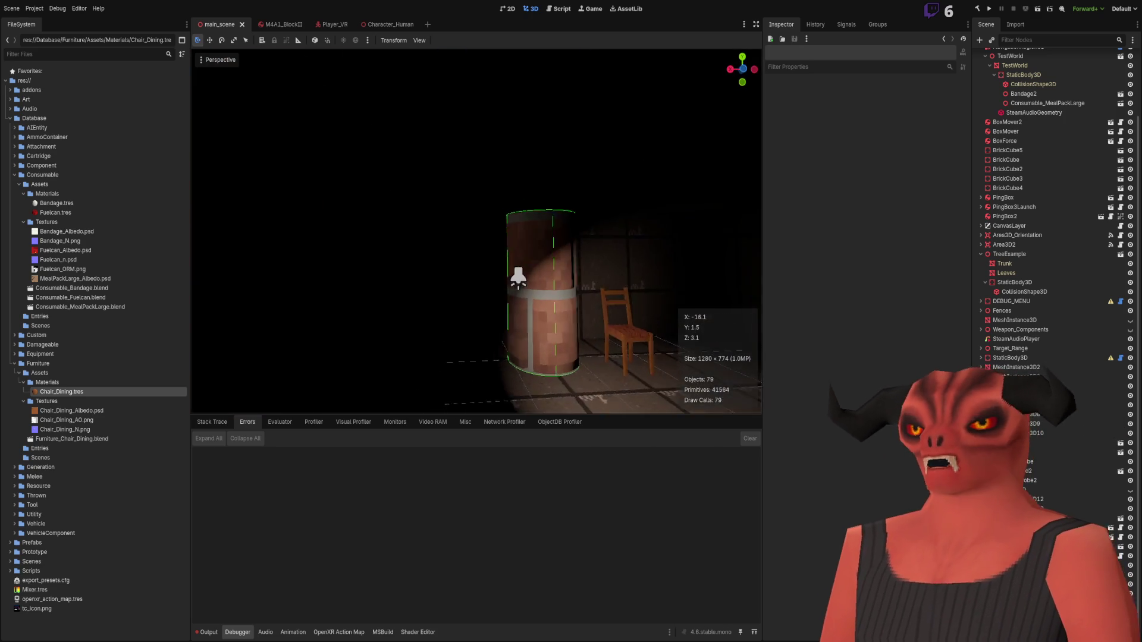
key(w)
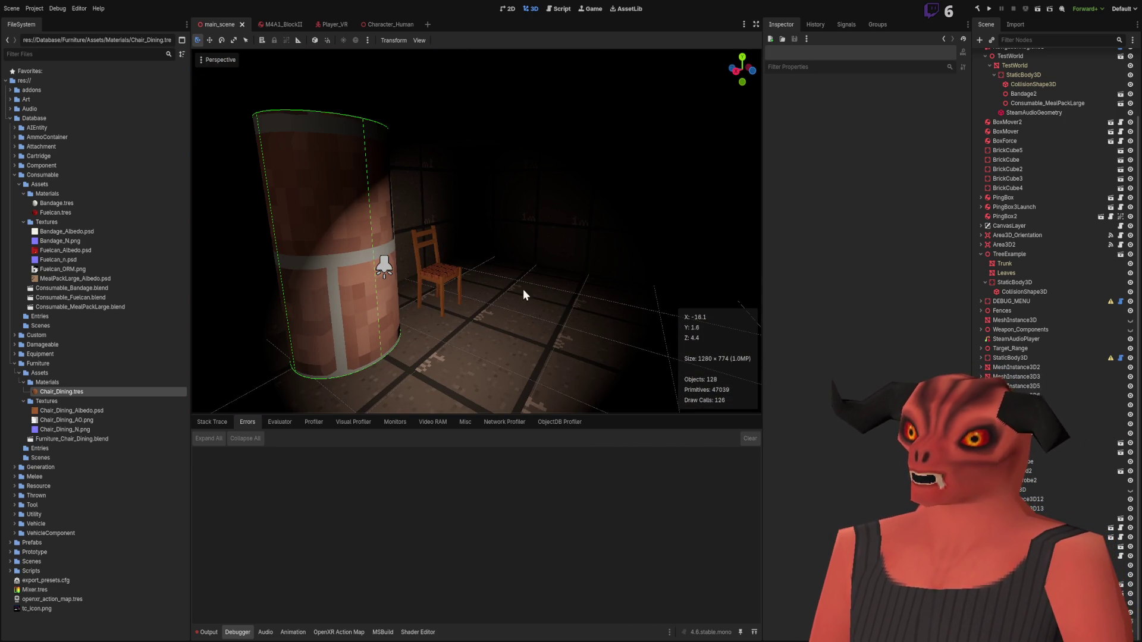
drag(501, 276, 705, 176)
mouse_move(549, 280)
mouse_down()
mouse_move(733, 223)
mouse_move(582, 226)
mouse_move(643, 337)
mouse_up()
key(s)
mouse_move(527, 291)
mouse_down()
mouse_move(595, 297)
mouse_move(684, 279)
mouse_up()
mouse_move(535, 250)
mouse_down()
mouse_move(488, 238)
mouse_move(500, 241)
mouse_move(493, 250)
mouse_move(535, 238)
mouse_move(524, 255)
mouse_move(428, 238)
mouse_move(463, 234)
mouse_move(416, 241)
mouse_move(488, 244)
mouse_move(401, 238)
mouse_up()
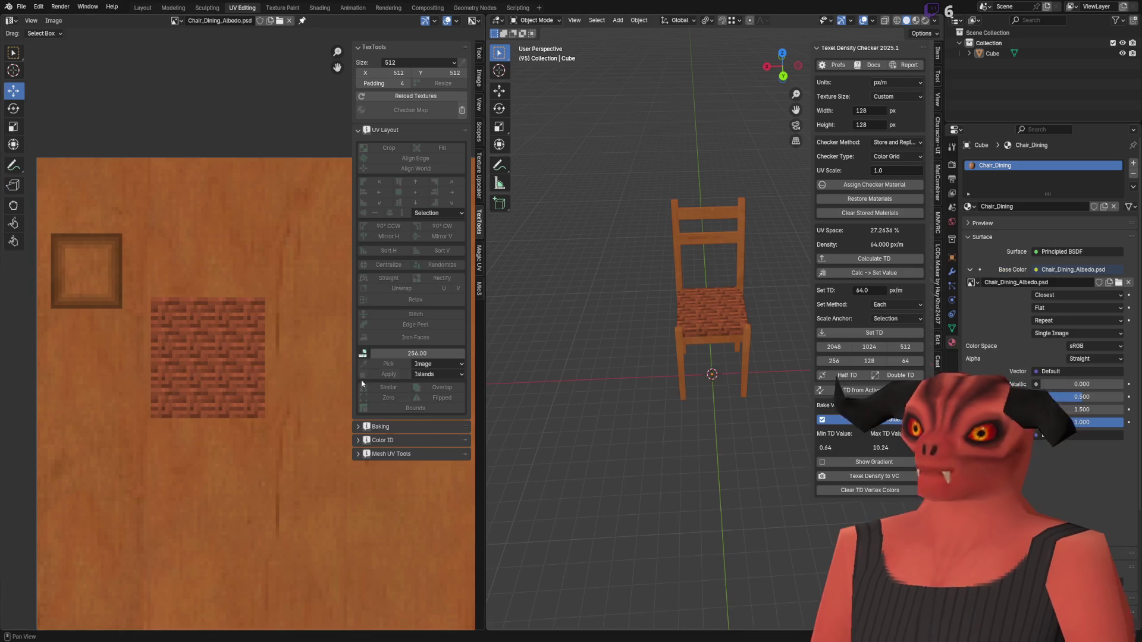
- Show the Tool panel's AO baking tools, pan and orbit around the chair, then deselect it
click(938, 77)
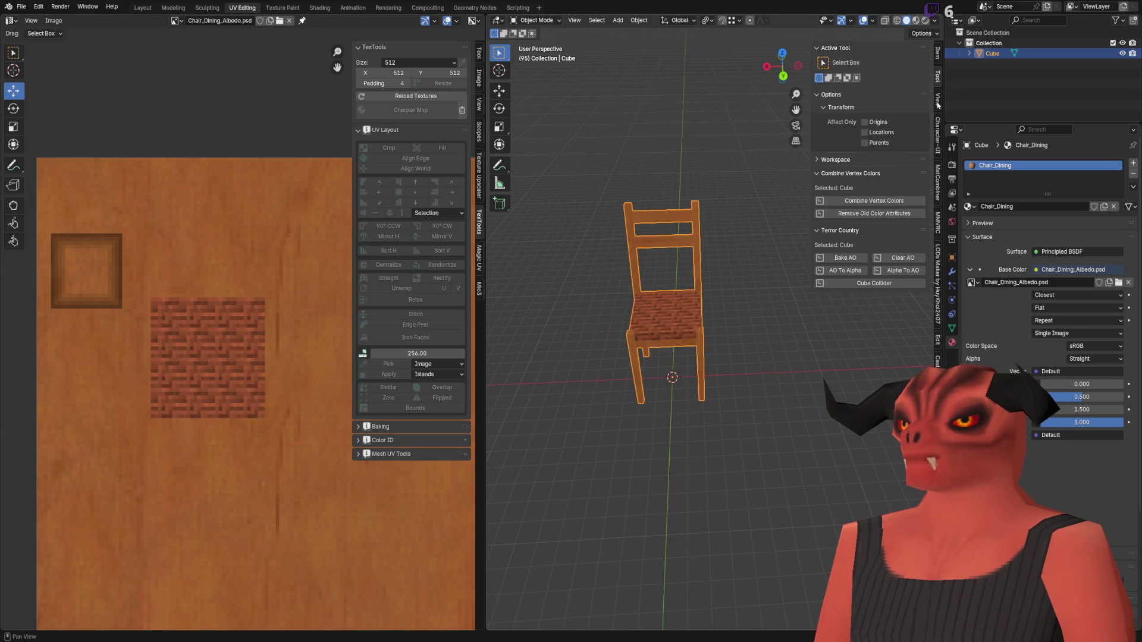
scroll(778, 280, up, 3)
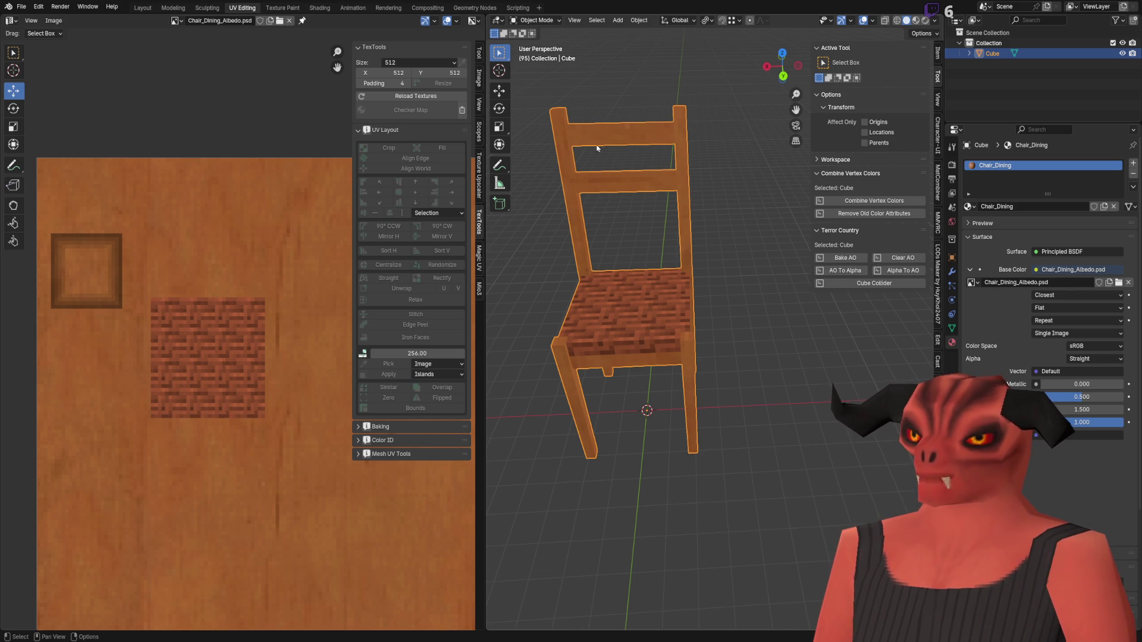
mouse_move(645, 183)
mouse_down()
mouse_move(722, 257)
mouse_move(773, 274)
mouse_up()
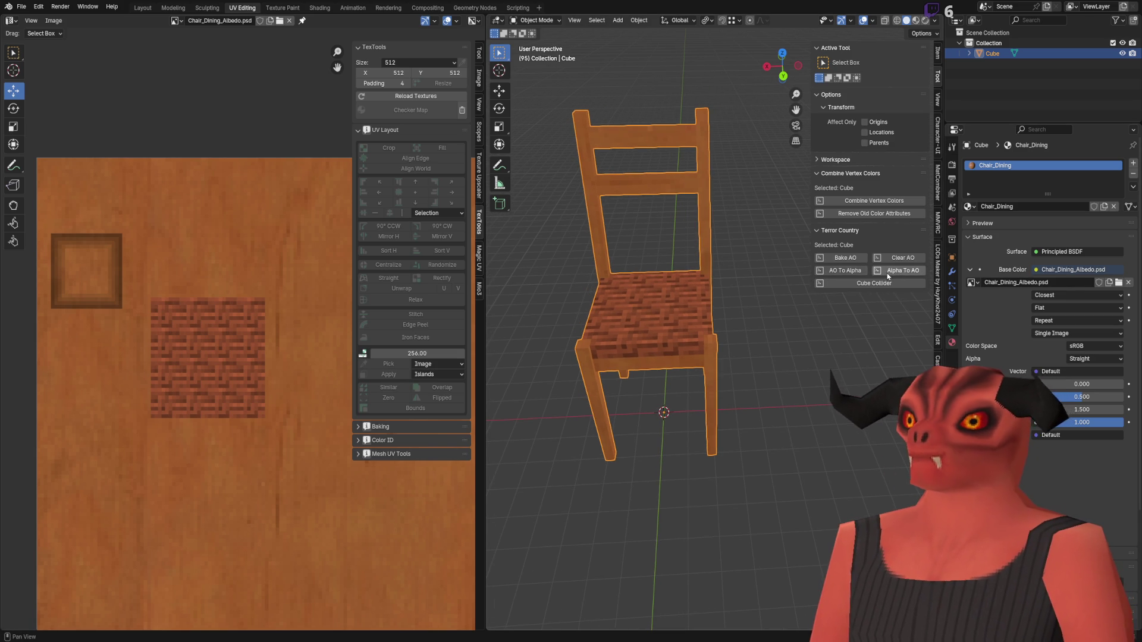
mouse_move(774, 260)
mouse_down()
mouse_move(718, 297)
mouse_move(744, 289)
mouse_up()
scroll(707, 293, up, 5)
scroll(695, 288, down, 5)
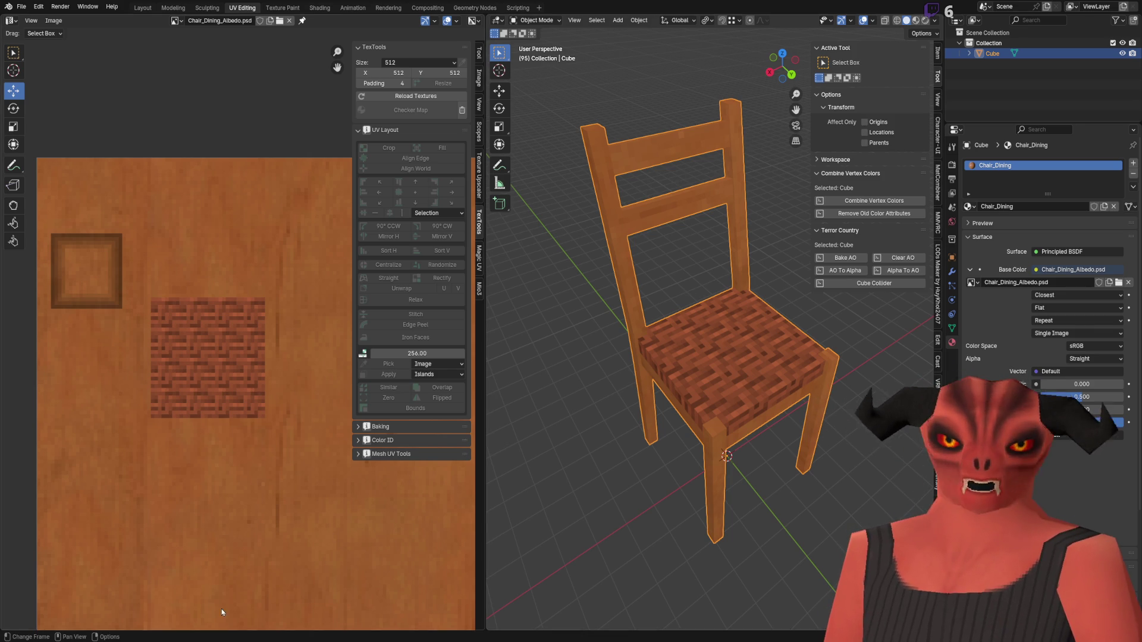
click(620, 235)
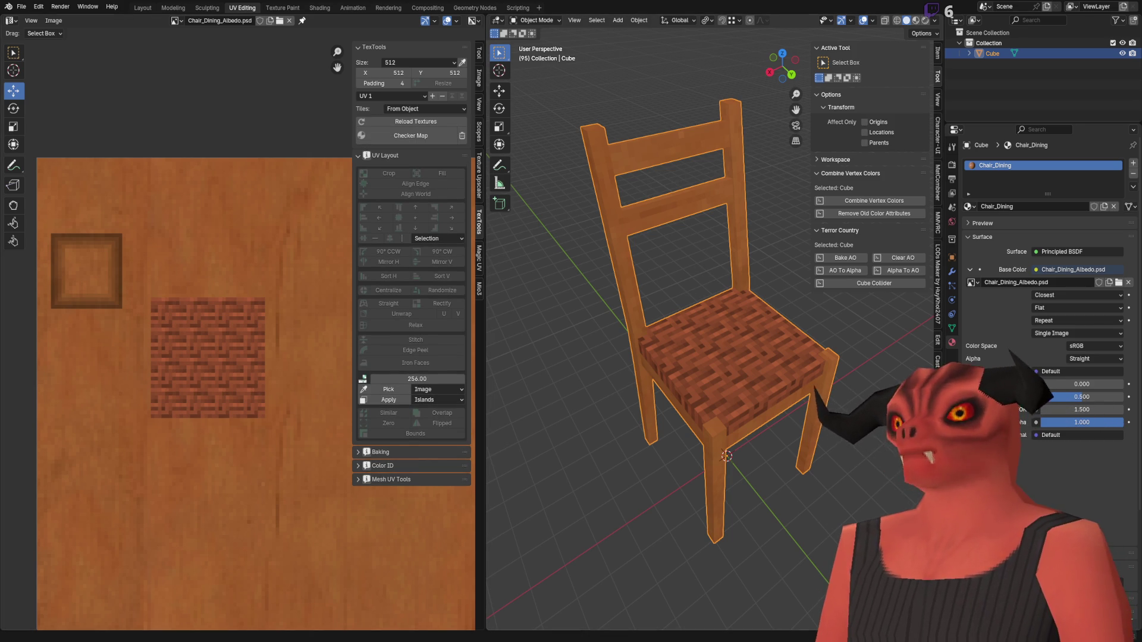
scroll(666, 331, down, 4)
scroll(666, 332, down, 2)
click(666, 331)
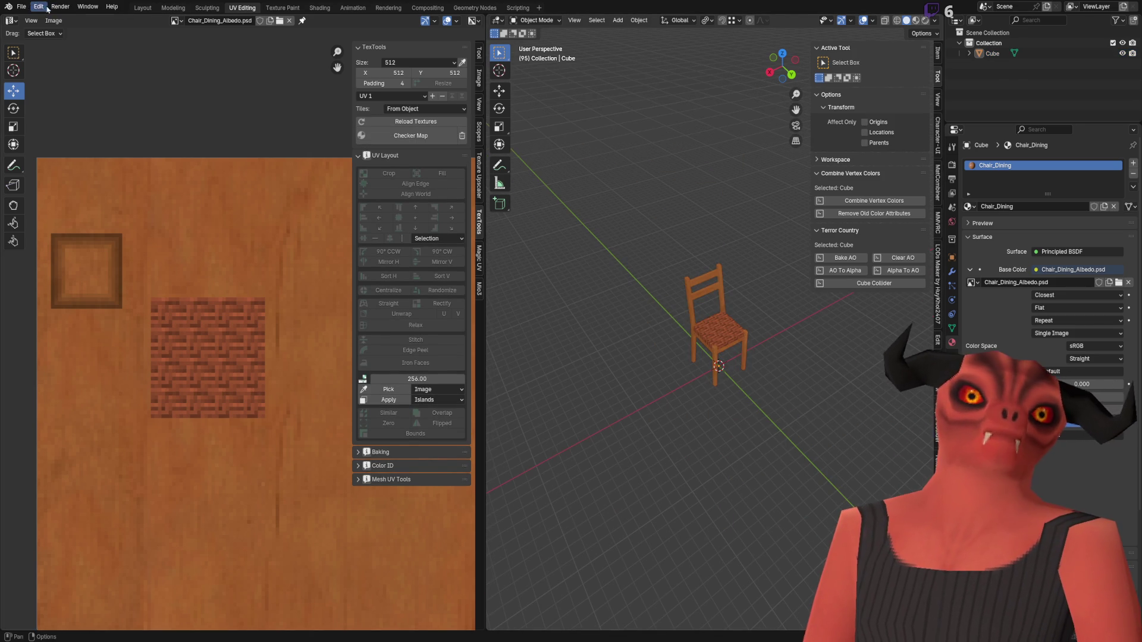
- Start a new General file, discarding unsaved changes to the chair file
click(22, 7)
mouse_move(22, 18)
click(134, 20)
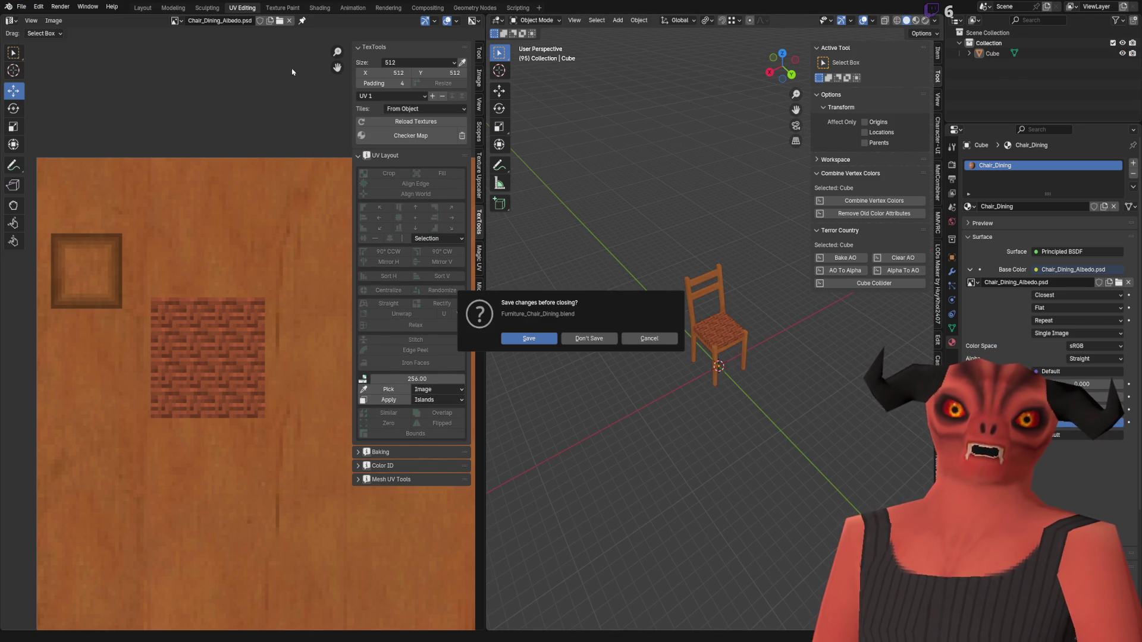
click(589, 340)
- Add a cube at the origin, scale it, and enter Edit Mode, undoing the scale
click(132, 19)
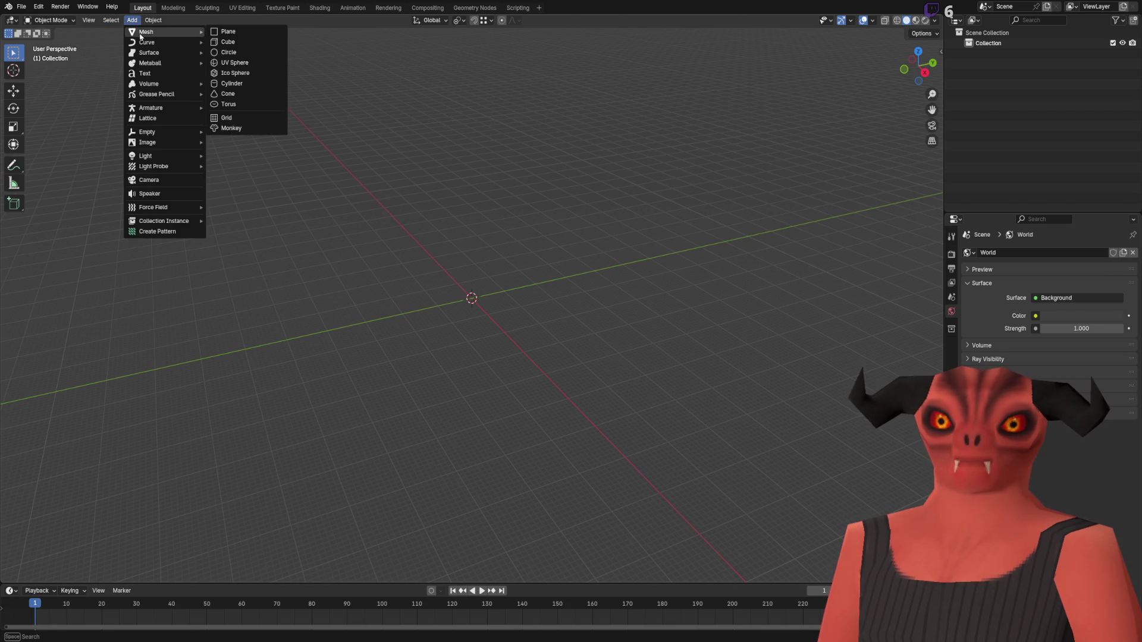
mouse_move(154, 33)
click(238, 46)
key(s)
click(487, 295)
key(Tab)
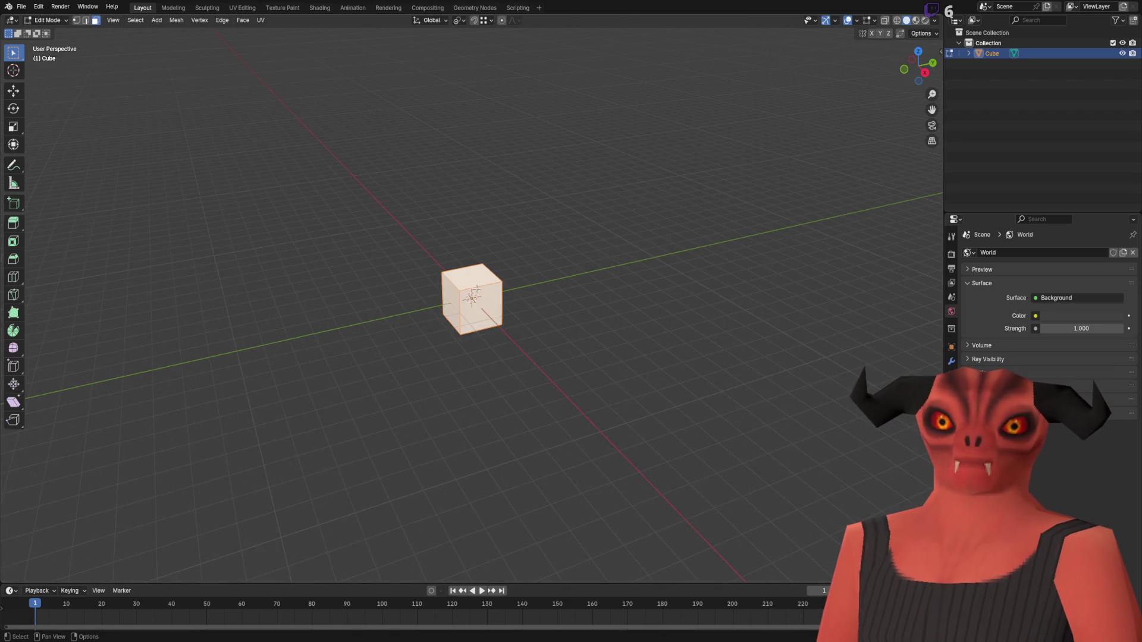
key(e)
key(Escape)
key(ctrl+z)
- Stretch one cube face into a long bar and extrude its end face upward into a column
click(13, 90)
click(479, 307)
mouse_move(505, 322)
mouse_down()
mouse_move(722, 523)
mouse_move(647, 461)
mouse_up()
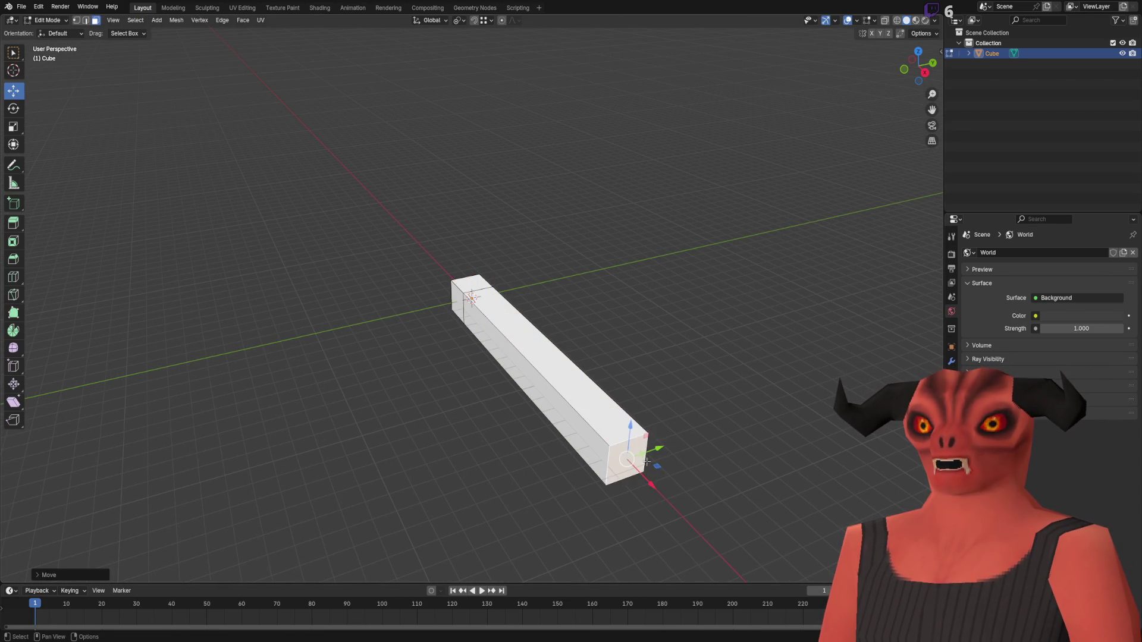
click(472, 291)
key(e)
click(583, 234)
- Select all, return to Object Mode, and delete the bar object
scroll(570, 234, up, 3)
key(a)
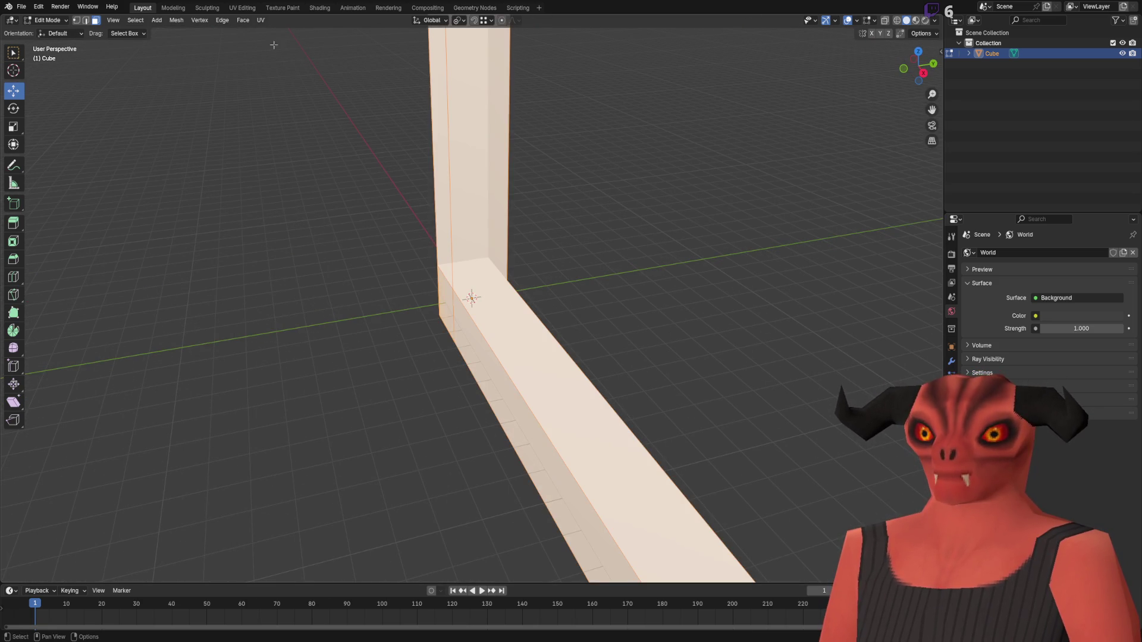
key(Tab)
scroll(547, 276, down, 3)
key(Delete)
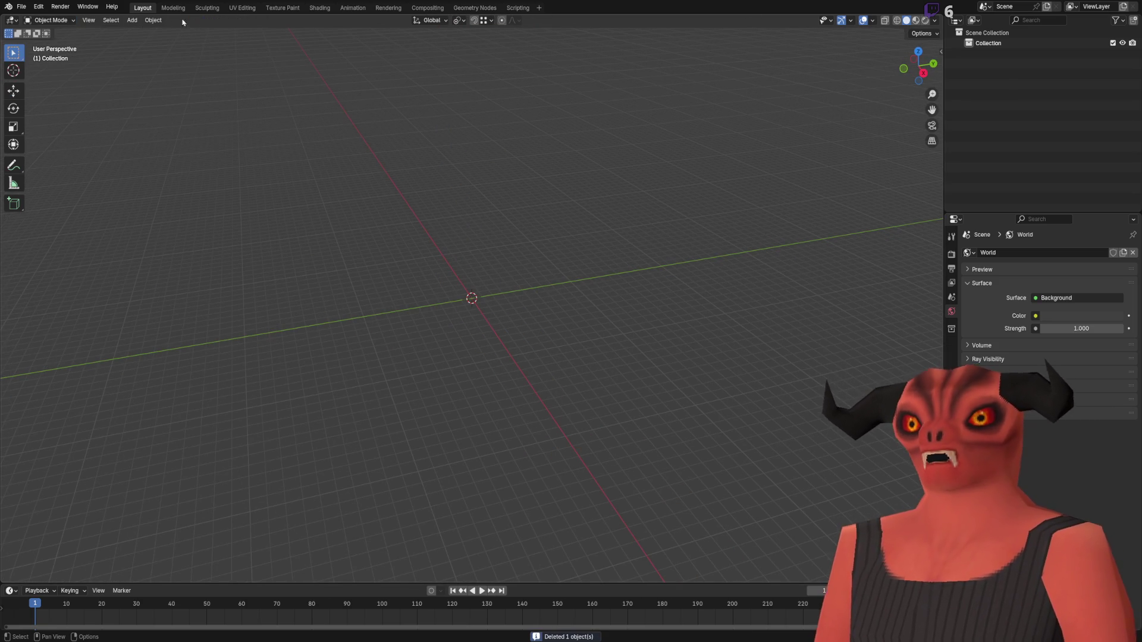
- Add a new cube at the origin and enter Edit Mode
click(141, 24)
mouse_move(144, 31)
click(265, 43)
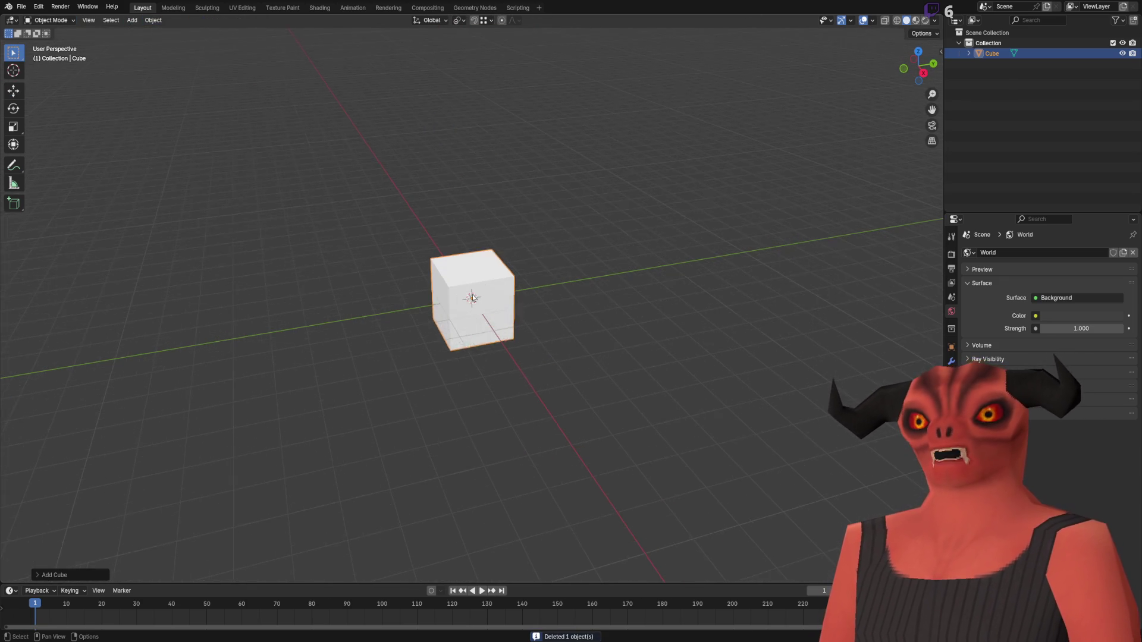
key(Tab)
scroll(473, 297, down, 4)
scroll(437, 260, up, 2)
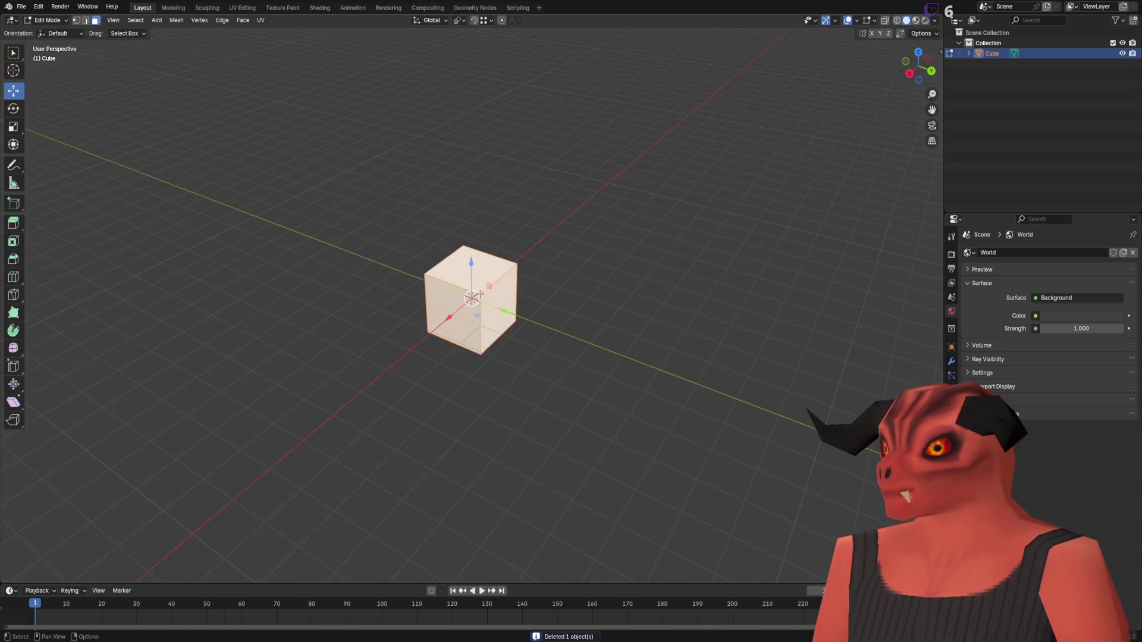
- Extrude the cube's right face along Y into a long bar with an extra segment
click(408, 260)
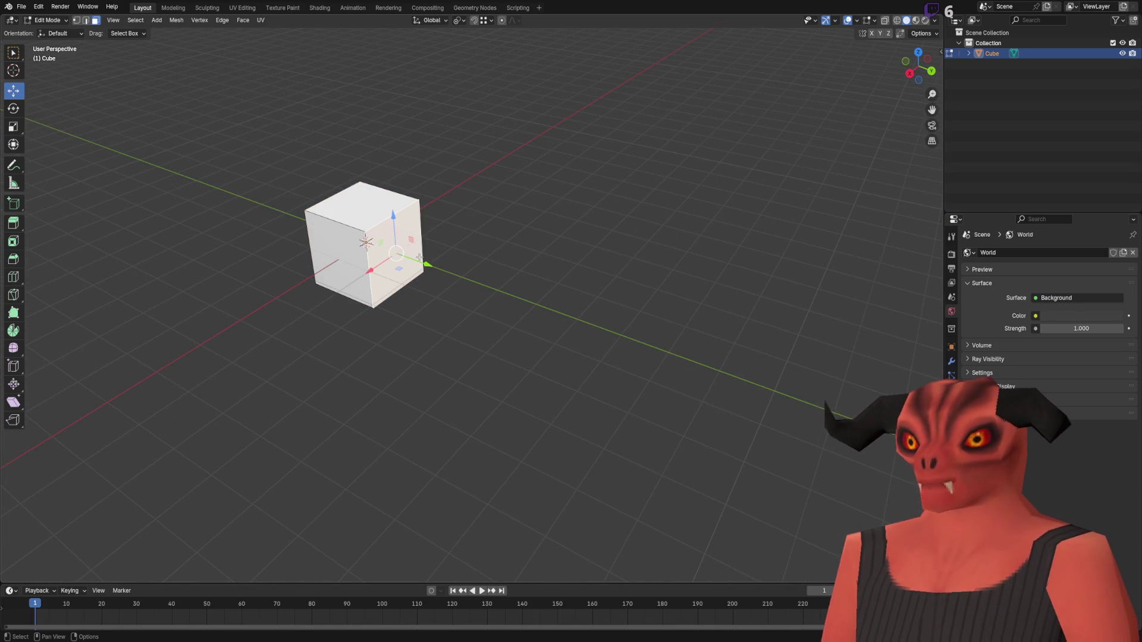
key(e)
right_click(536, 274)
key(e)
click(535, 274)
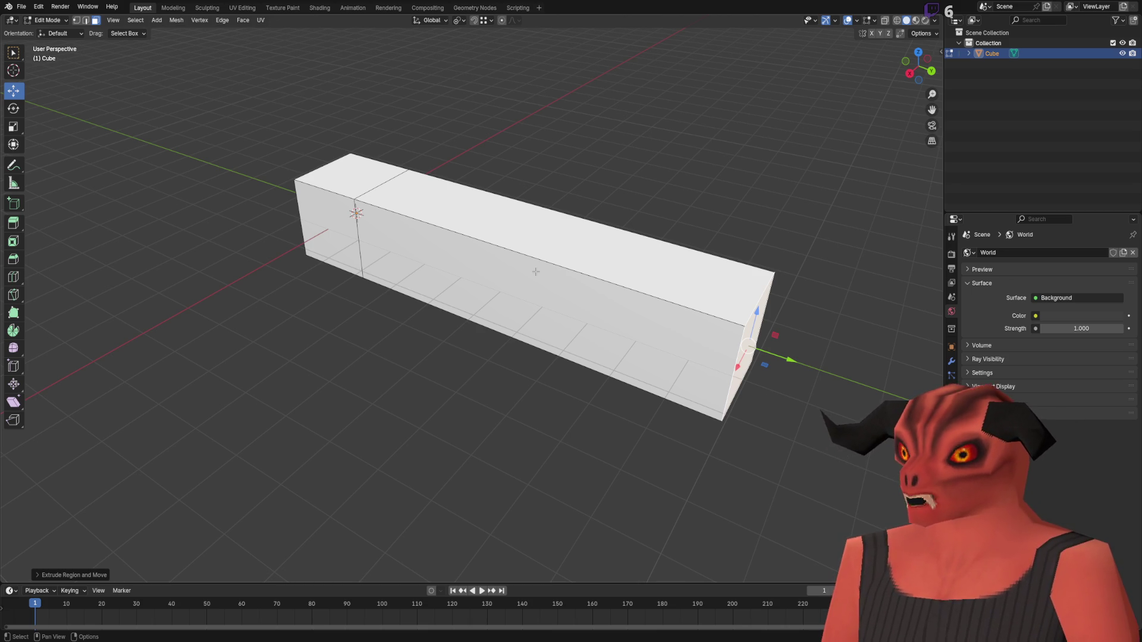
key(KP_Decimal)
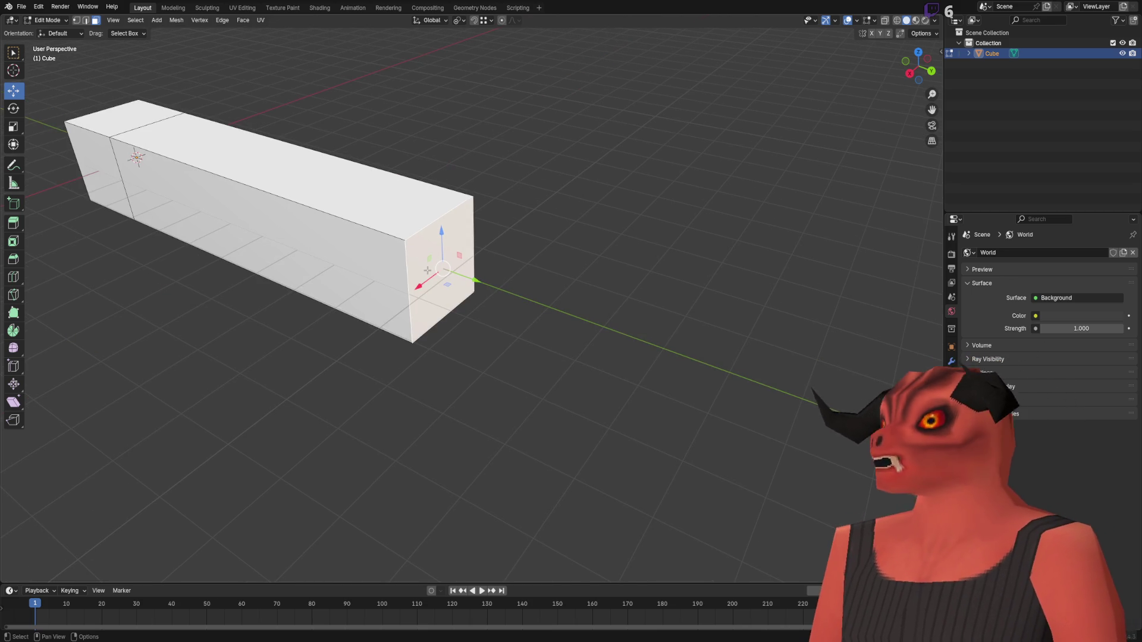
key(e)
click(571, 288)
- Extrude the bar's side strip of faces outward to widen it into a base slab
scroll(590, 287, down, 4)
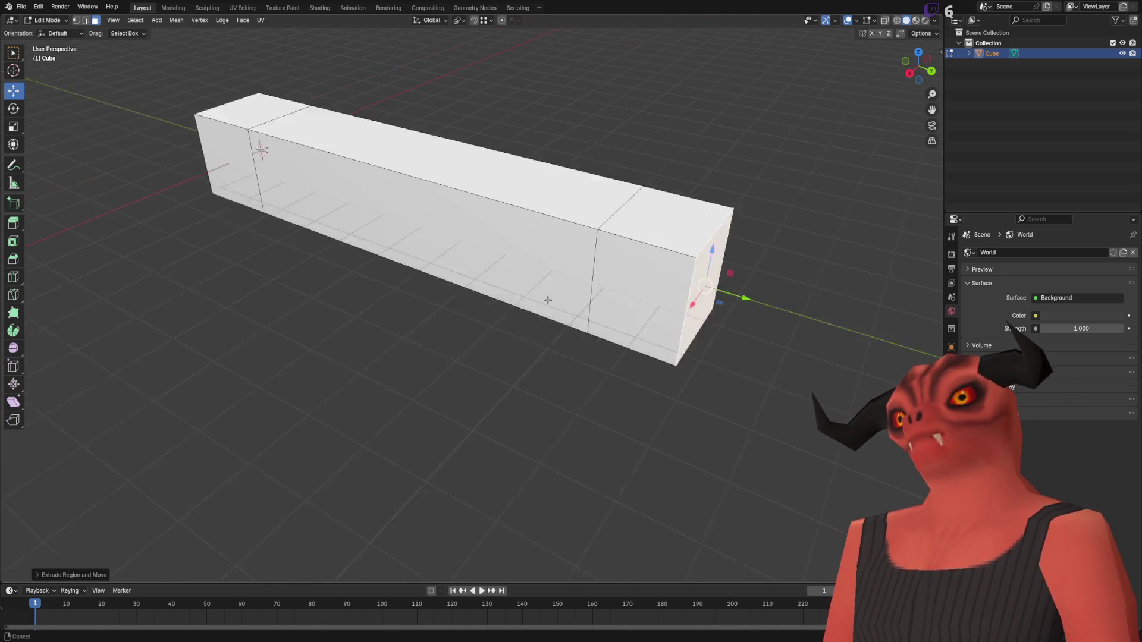
scroll(590, 287, up, 2)
click(524, 240)
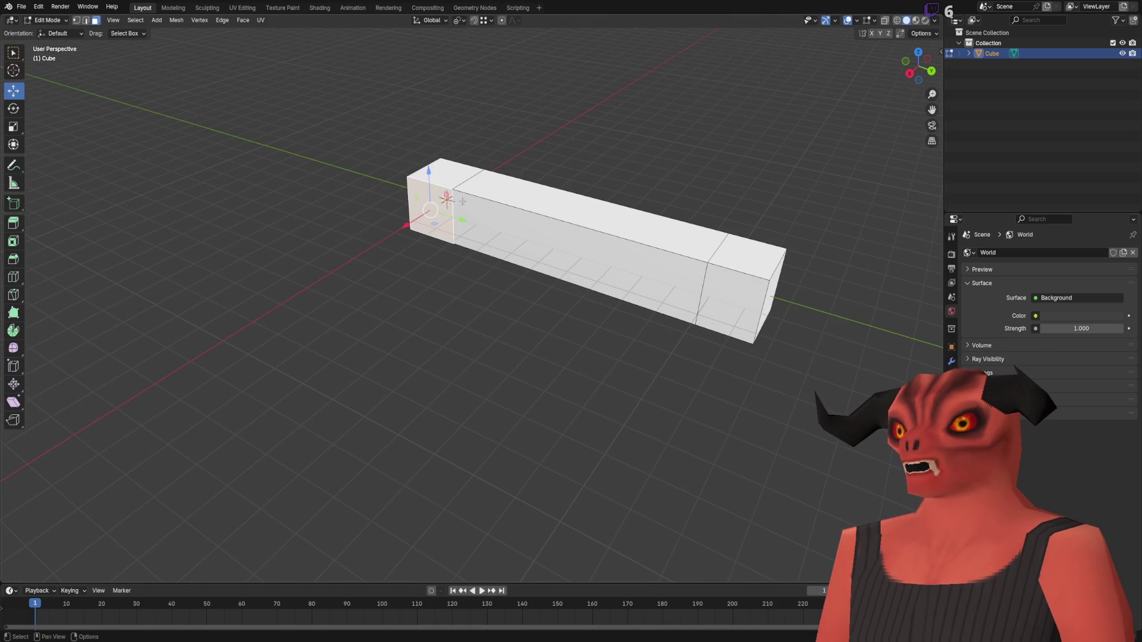
ctrl+click(732, 297)
drag(732, 298, 512, 290)
key(e)
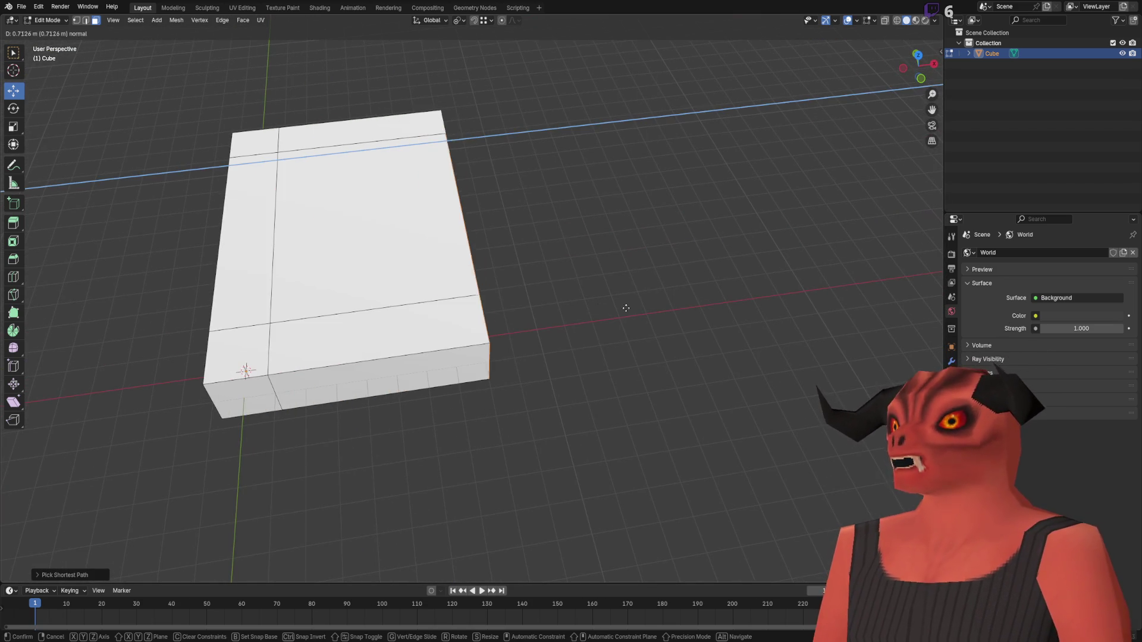
click(599, 292)
- Select the right-end strip of faces and extrude it upward into a short backrest
click(532, 348)
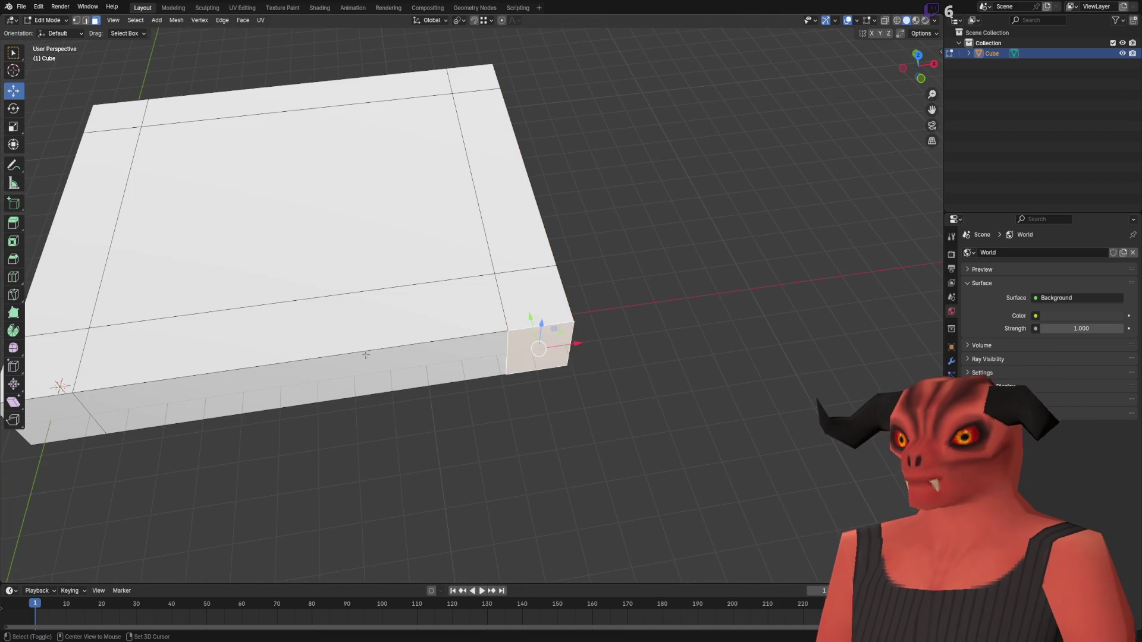
ctrl+click(89, 416)
scroll(111, 403, down, 3)
scroll(460, 315, up, 5)
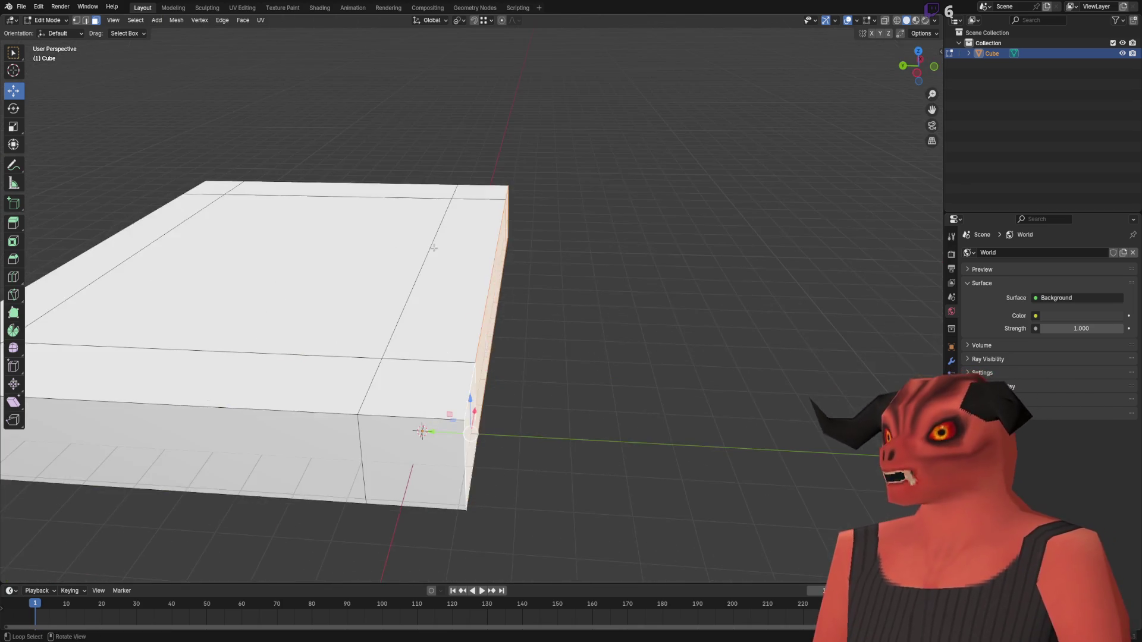
click(521, 411)
ctrl+click(476, 196)
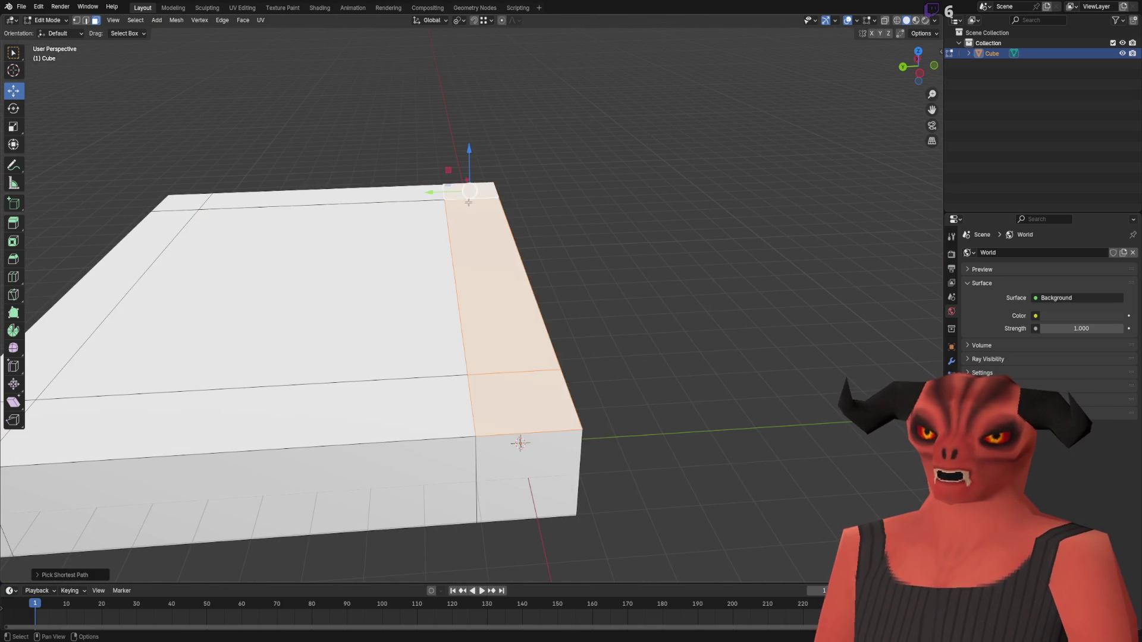
key(e)
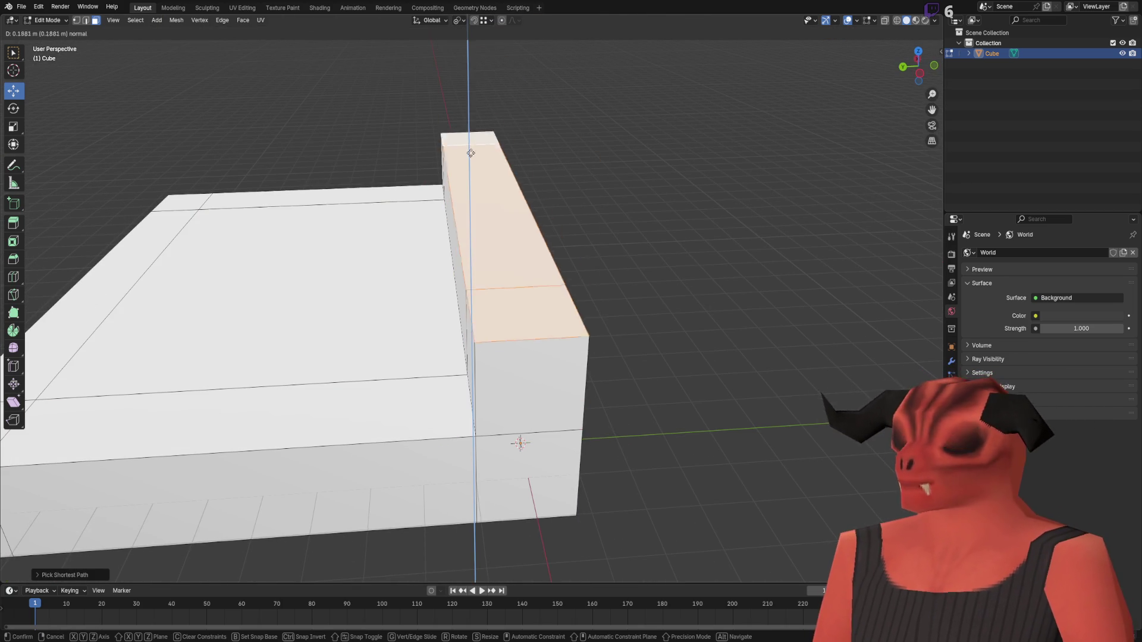
click(476, 238)
- Extrude the backrest top further up into a tall back wall
scroll(483, 178, down, 3)
key(e)
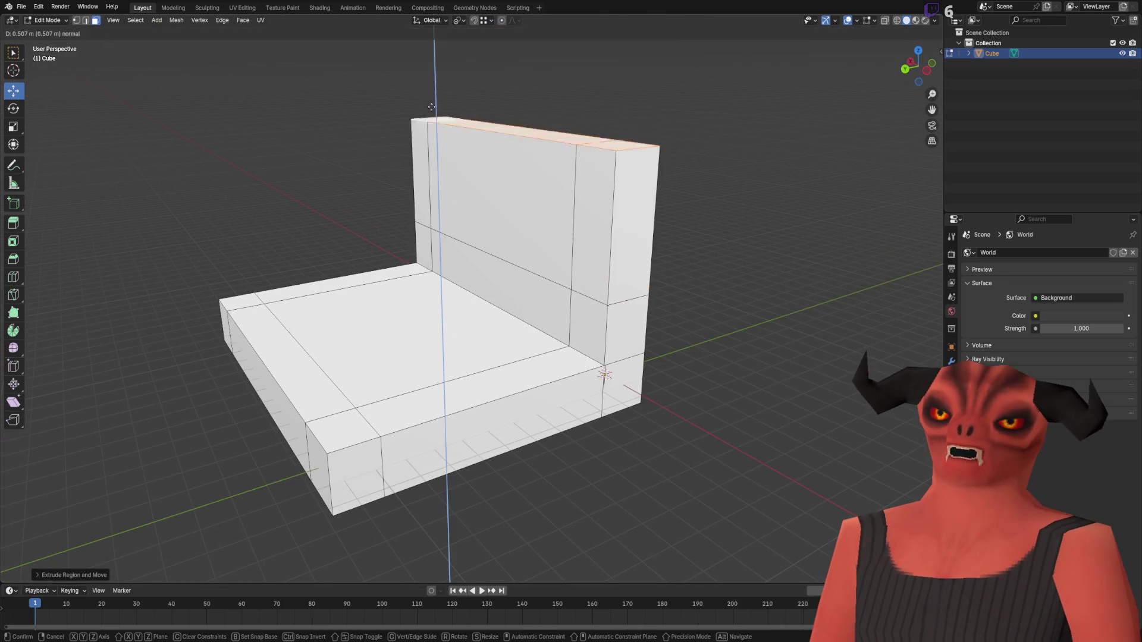
click(476, 71)
scroll(414, 186, up, 2)
drag(422, 143, 421, 77)
- Extrude the wall's upper front strip forward into a top overhang
click(464, 149)
ctrl+click(576, 167)
key(e)
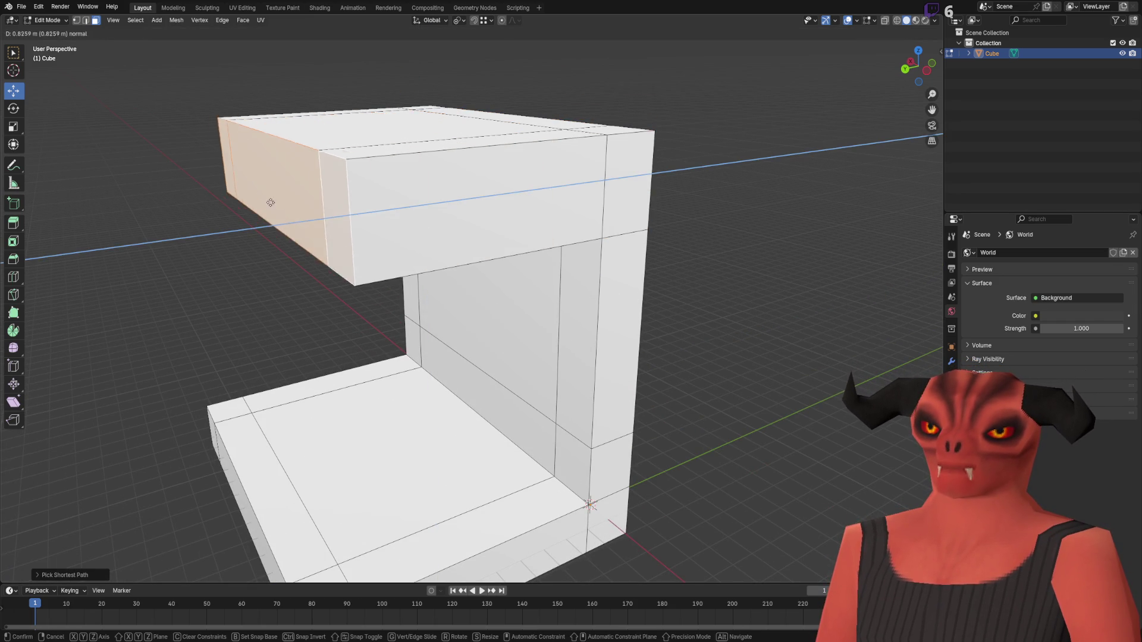
click(292, 195)
scroll(361, 259, down, 3)
scroll(374, 197, up, 4)
- Return to Object Mode and show the sidebar with the 1.51 × 1.24 × 1.44 m dimensions
key(Tab)
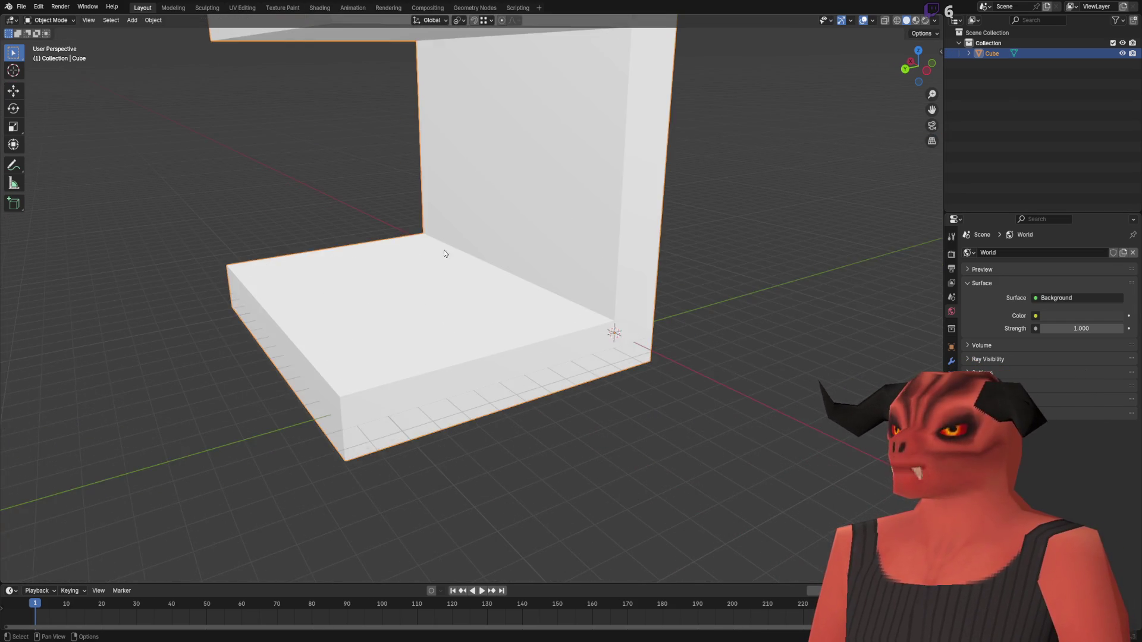
scroll(374, 196, up, 1)
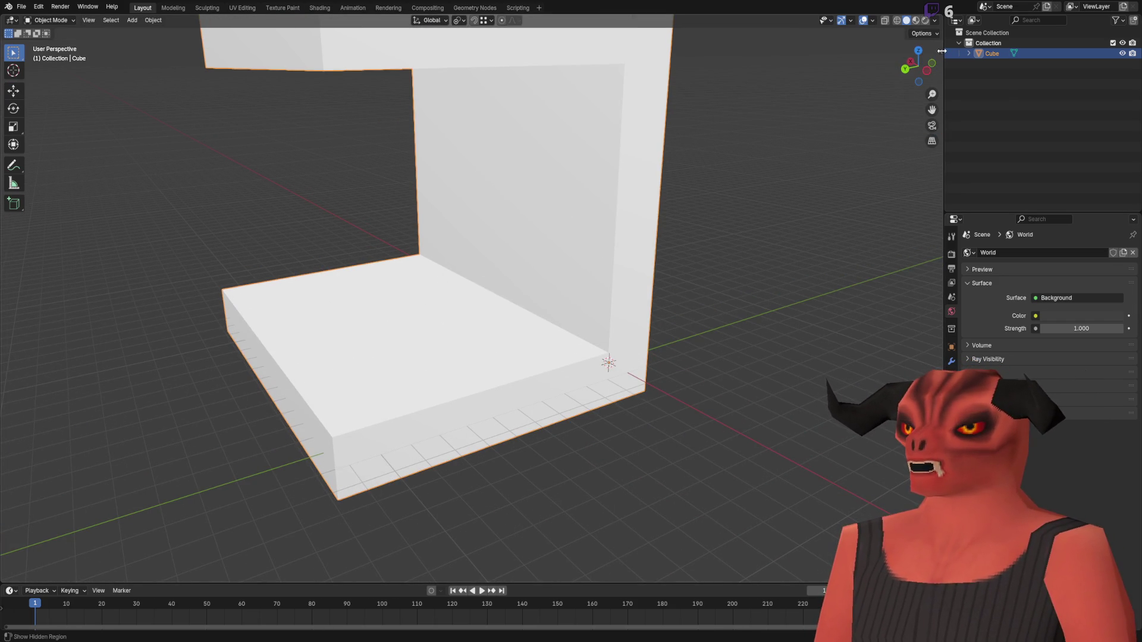
key(n)
scroll(631, 232, down, 4)
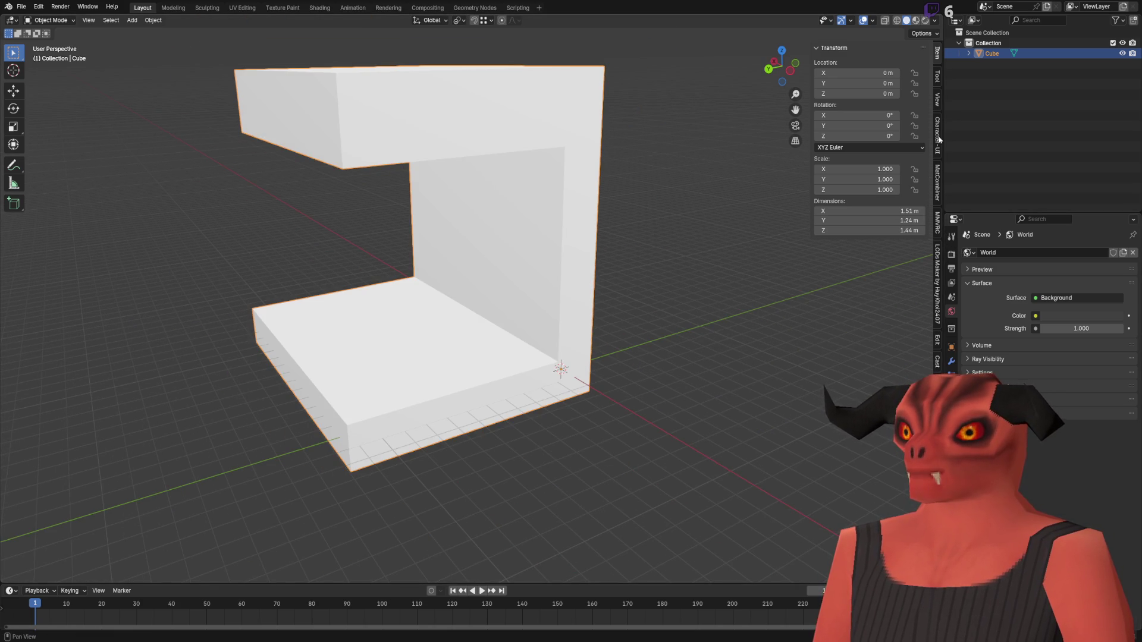
- Show the tool and add-on sidebar panels and return the timeline to frame 0
click(938, 83)
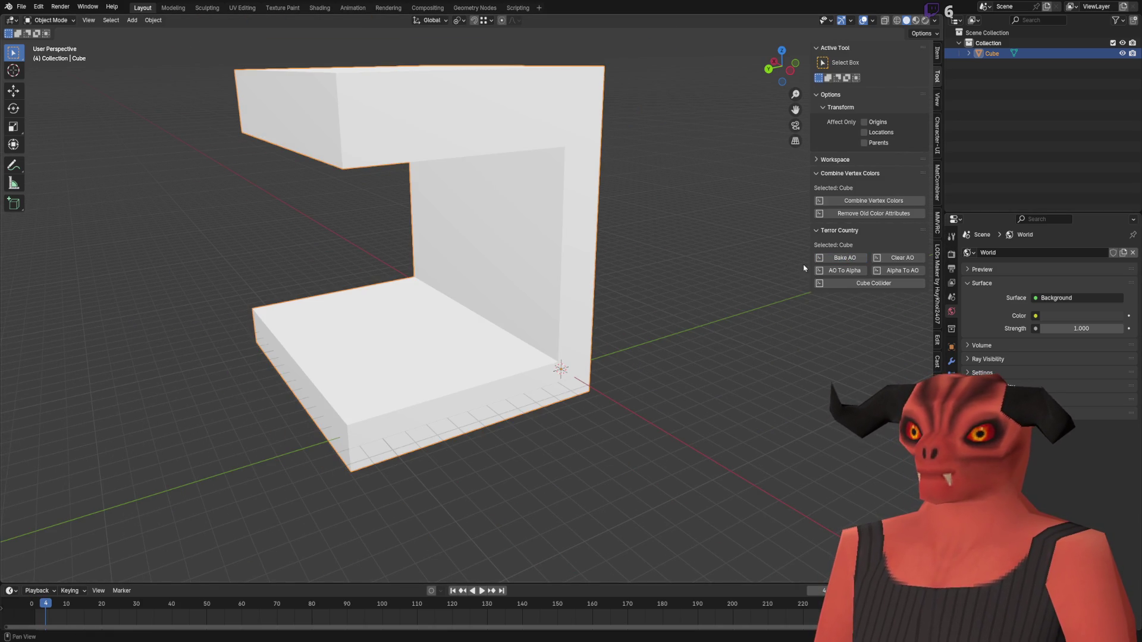
key(Up)
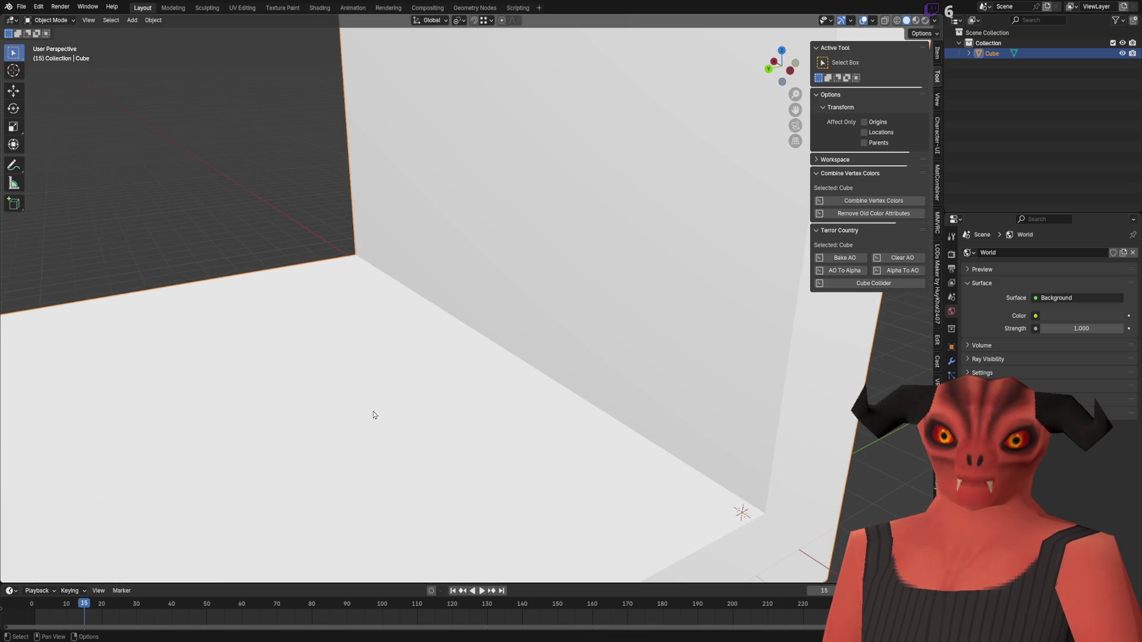
key(Down)
scroll(726, 280, up, 8)
scroll(701, 288, down, 8)
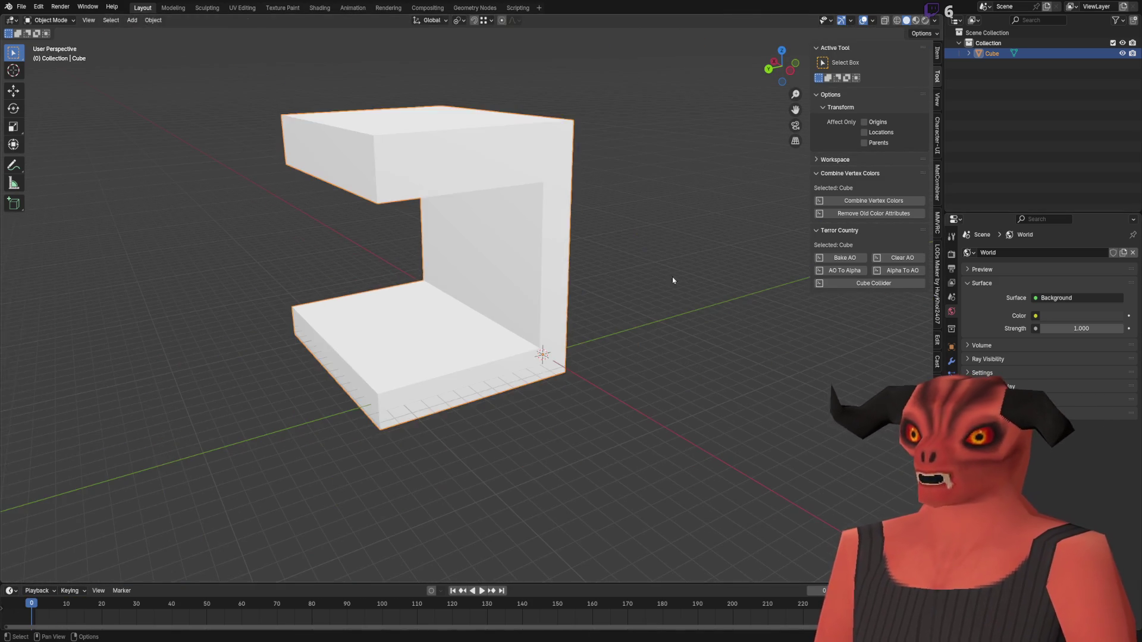
scroll(637, 262, up, 10)
- Bake ambient occlusion onto the mesh and begin adding a Vertex-domain Color attribute
click(934, 20)
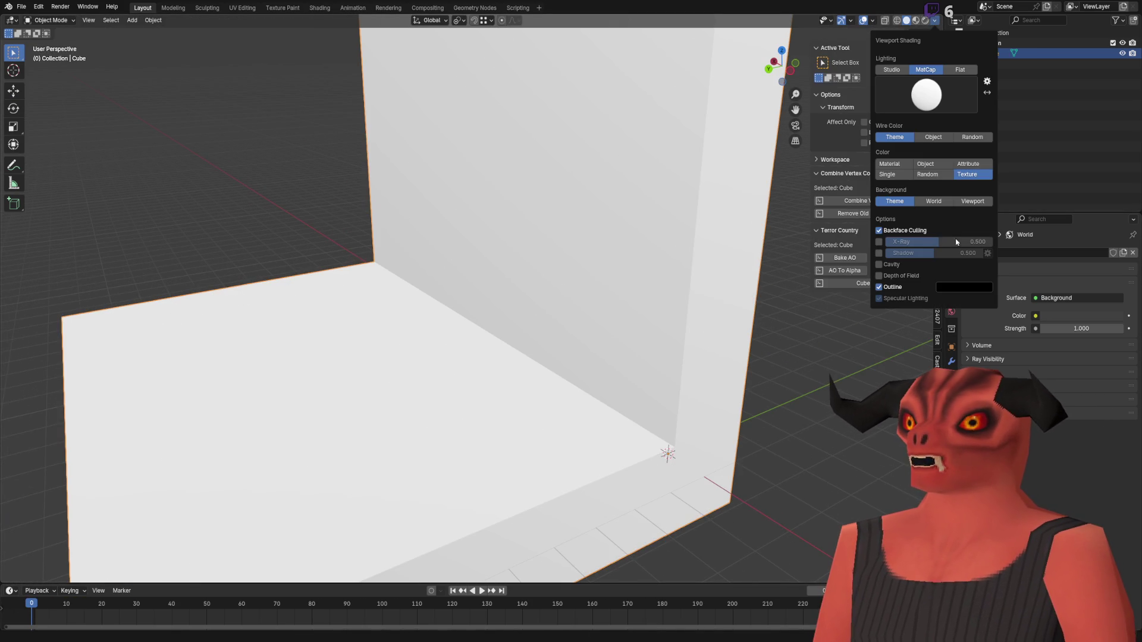
scroll(663, 273, down, 10)
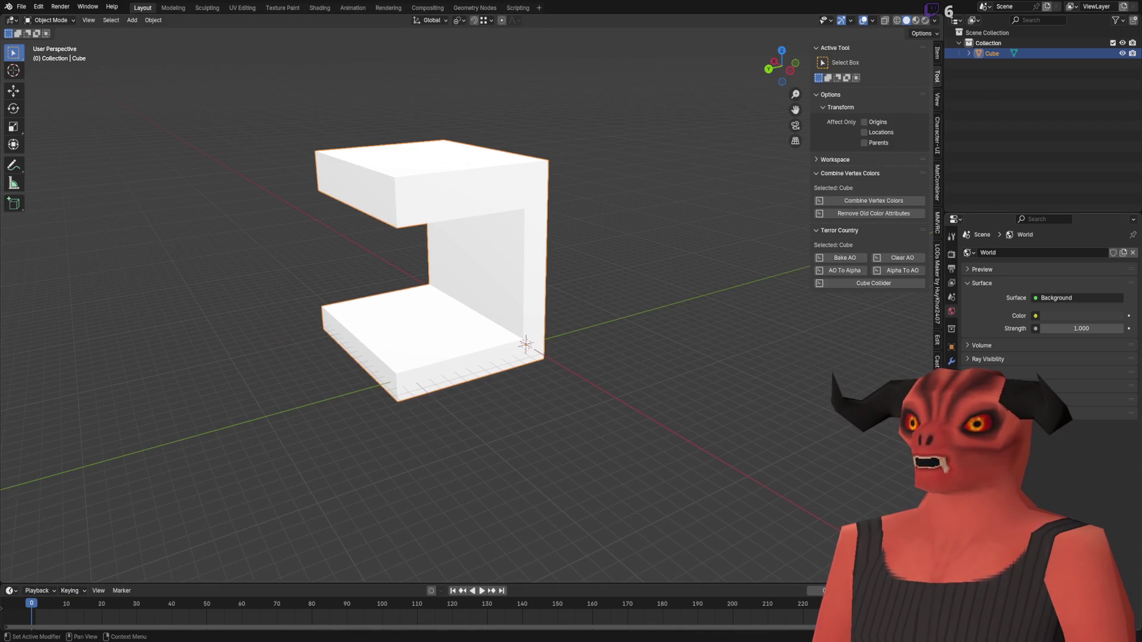
click(951, 420)
scroll(646, 332, up, 5)
scroll(672, 336, down, 2)
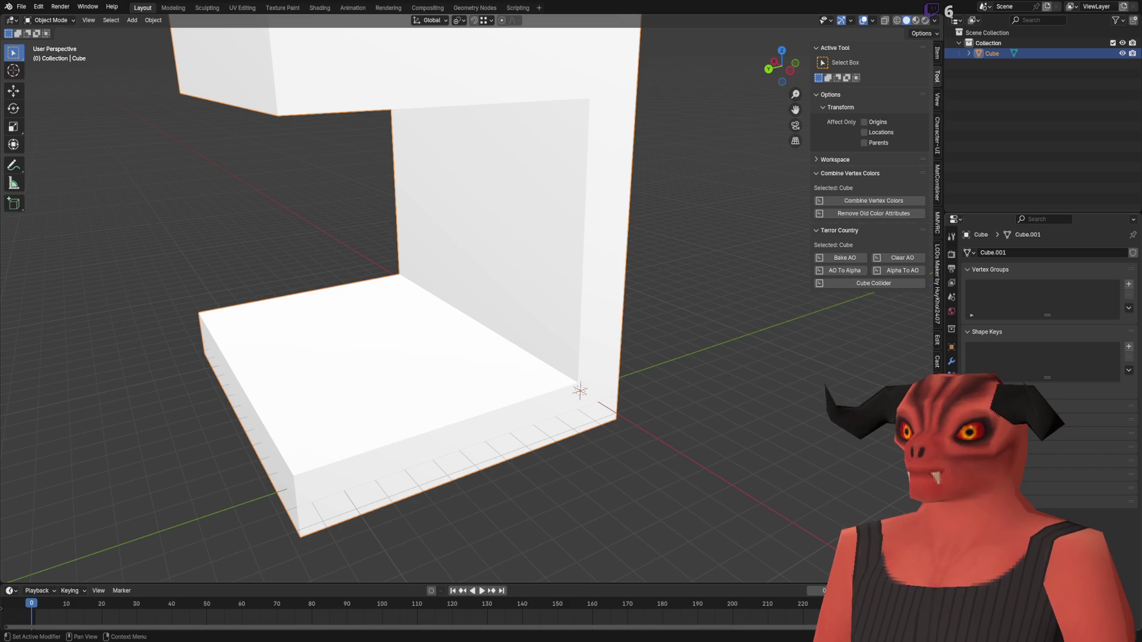
scroll(642, 278, up, 1)
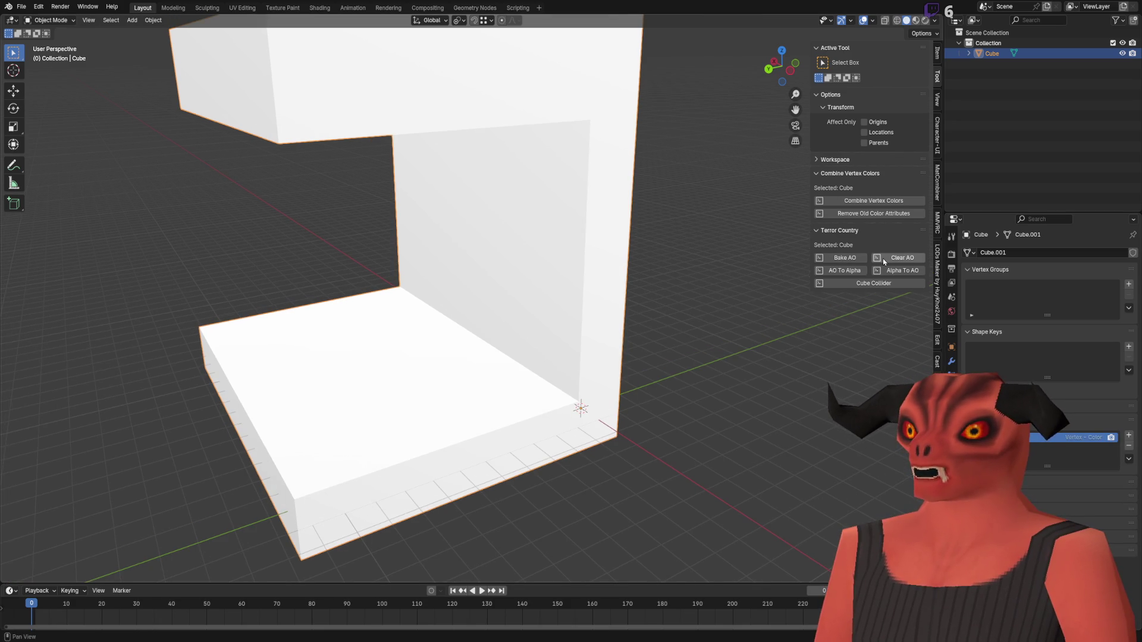
click(851, 261)
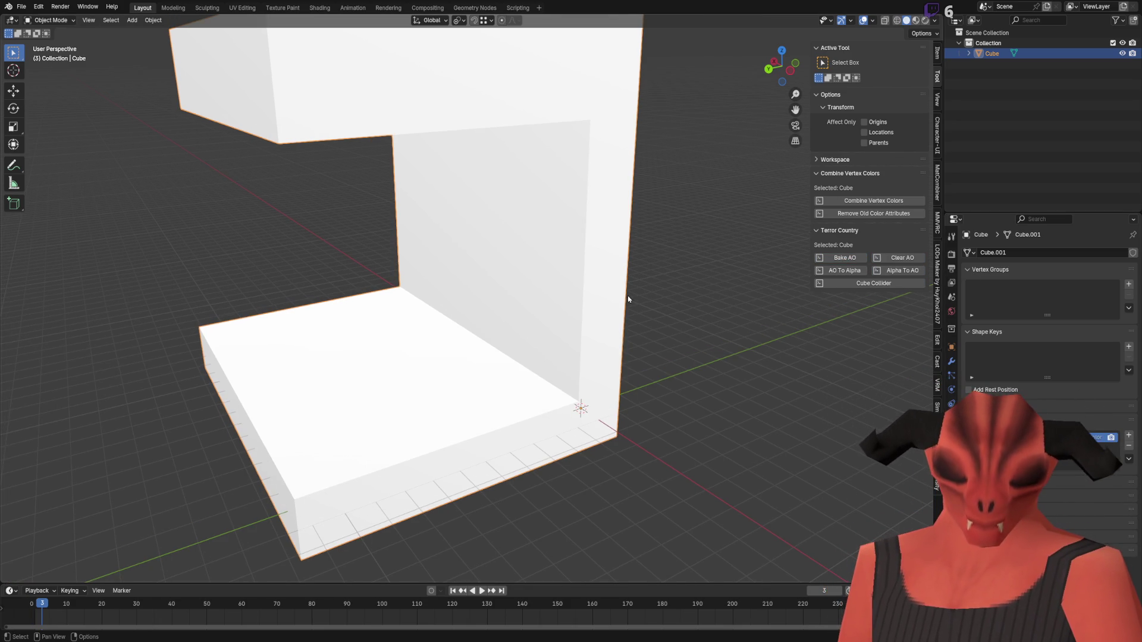
scroll(545, 326, down, 3)
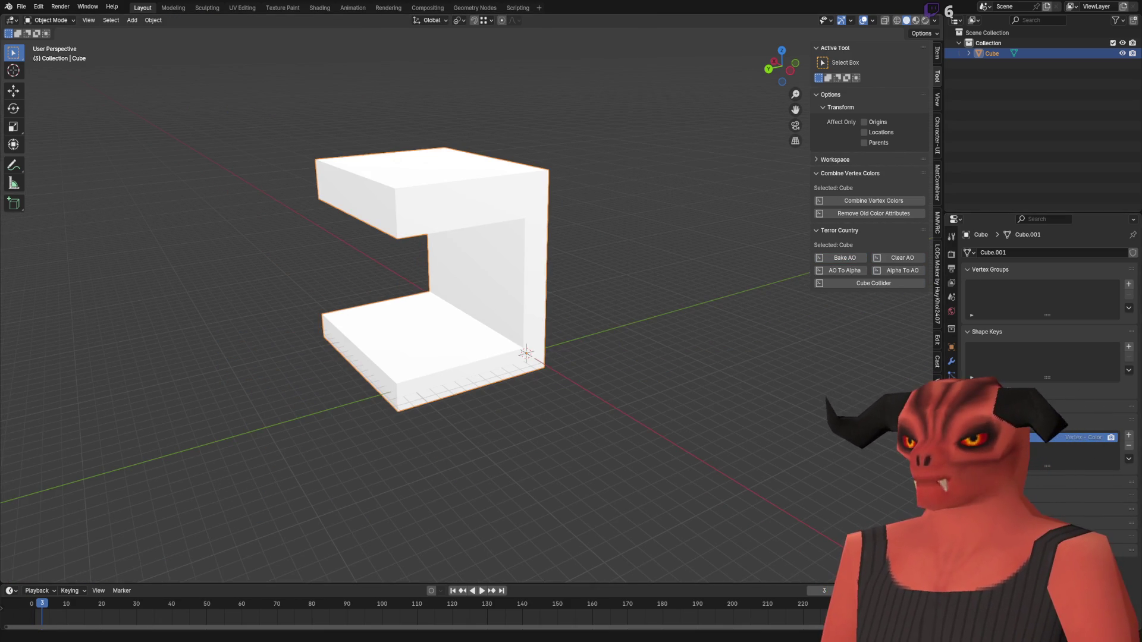
click(1128, 435)
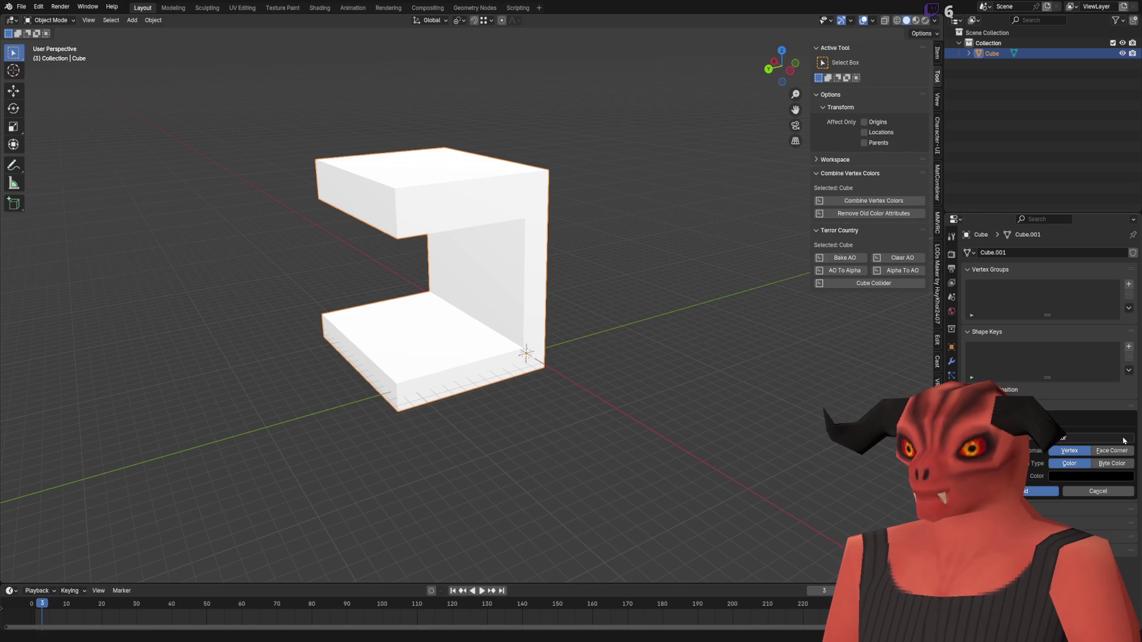
- Create the AO colour attribute, then select every face in Edit Mode
click(1074, 443)
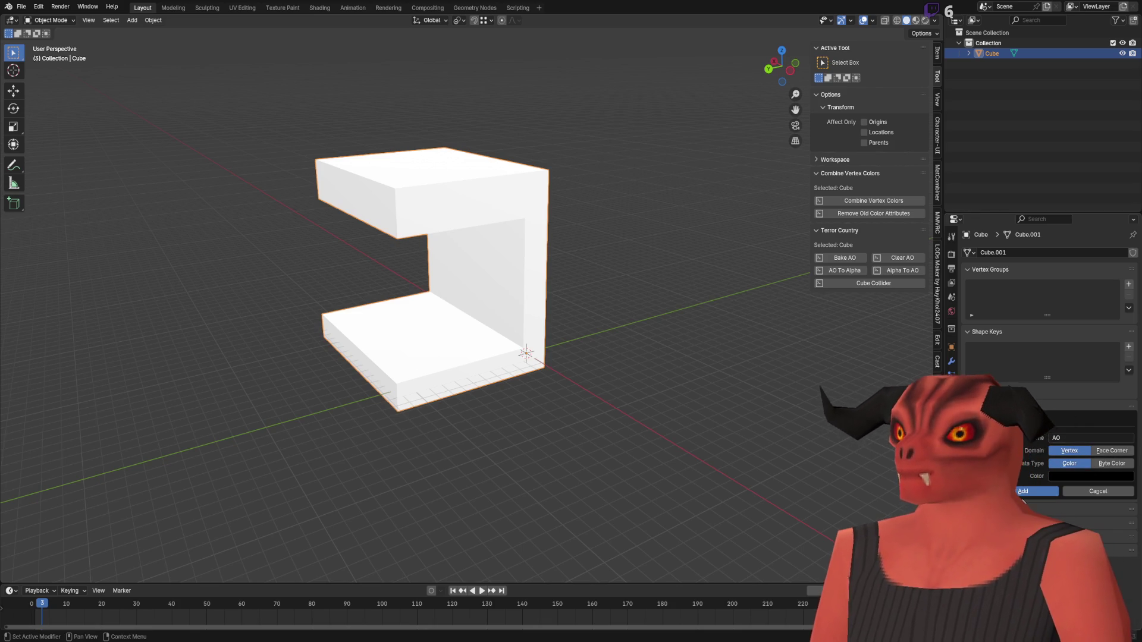
click(1024, 492)
scroll(510, 316, up, 5)
key(Tab)
scroll(387, 208, down, 5)
key(a)
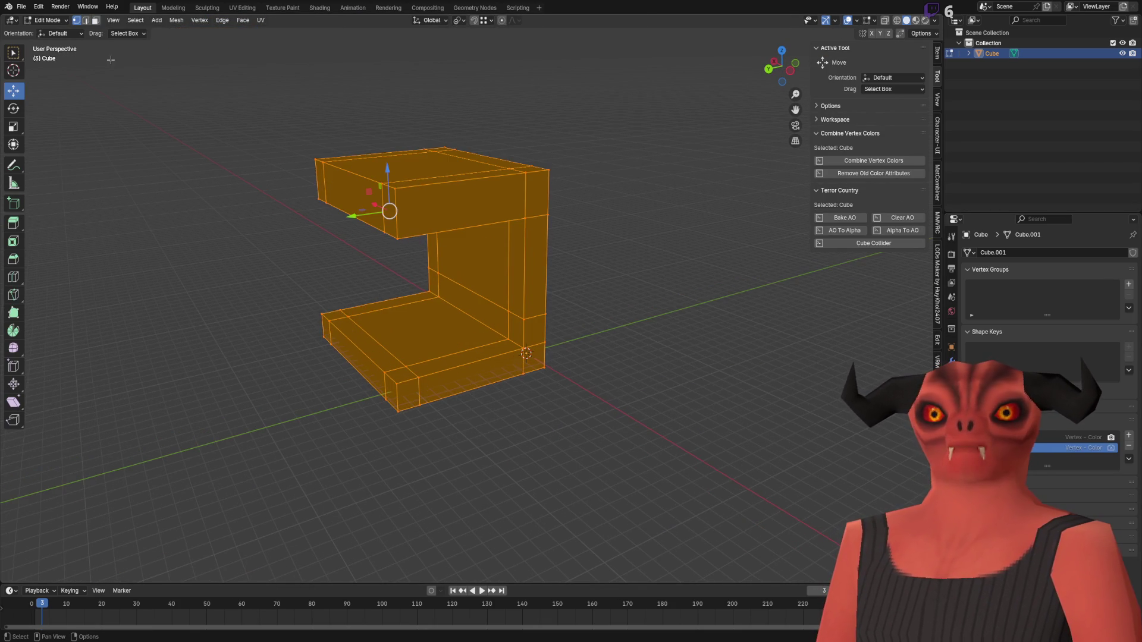
- Switch to Vertex Paint, paint the mesh white, and orbit in to the inner corner
click(51, 20)
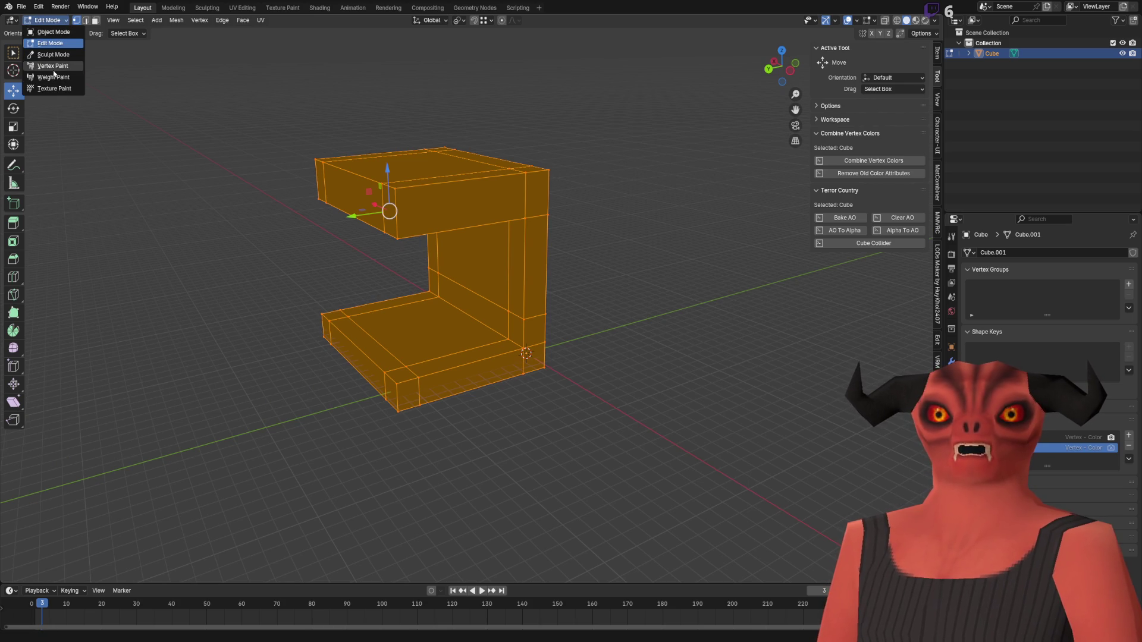
click(53, 70)
mouse_move(475, 160)
mouse_down()
mouse_move(416, 196)
mouse_move(487, 268)
mouse_move(428, 344)
mouse_move(467, 262)
mouse_move(365, 323)
mouse_move(446, 364)
mouse_move(550, 226)
mouse_move(470, 131)
mouse_move(428, 161)
mouse_move(599, 179)
mouse_up()
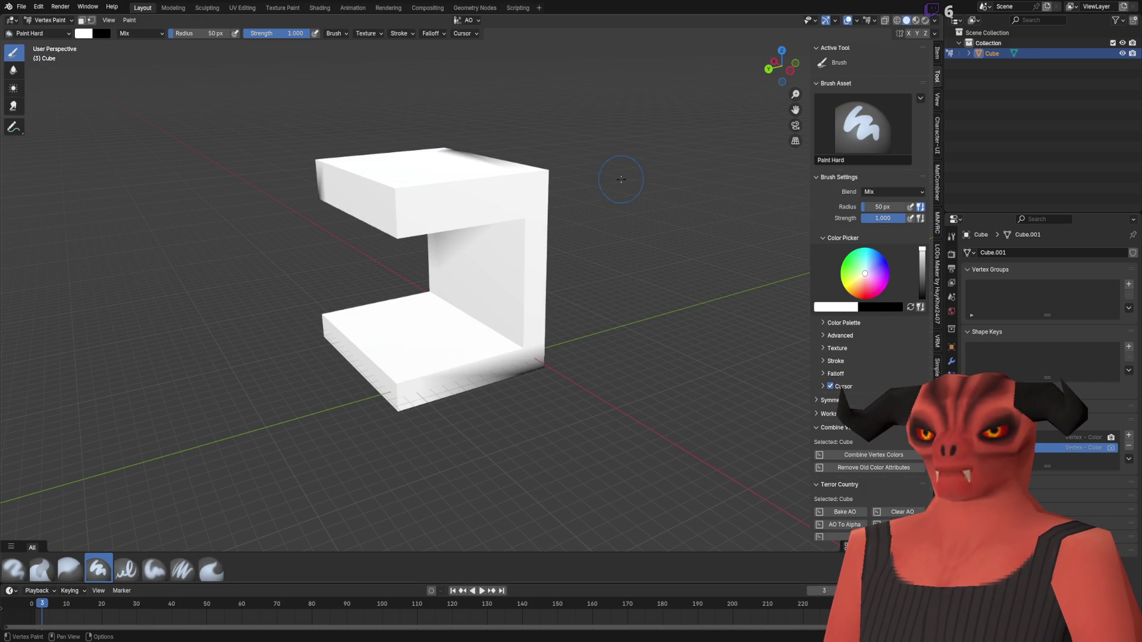
mouse_move(407, 393)
mouse_down()
mouse_move(386, 368)
mouse_move(298, 327)
mouse_move(518, 238)
mouse_up()
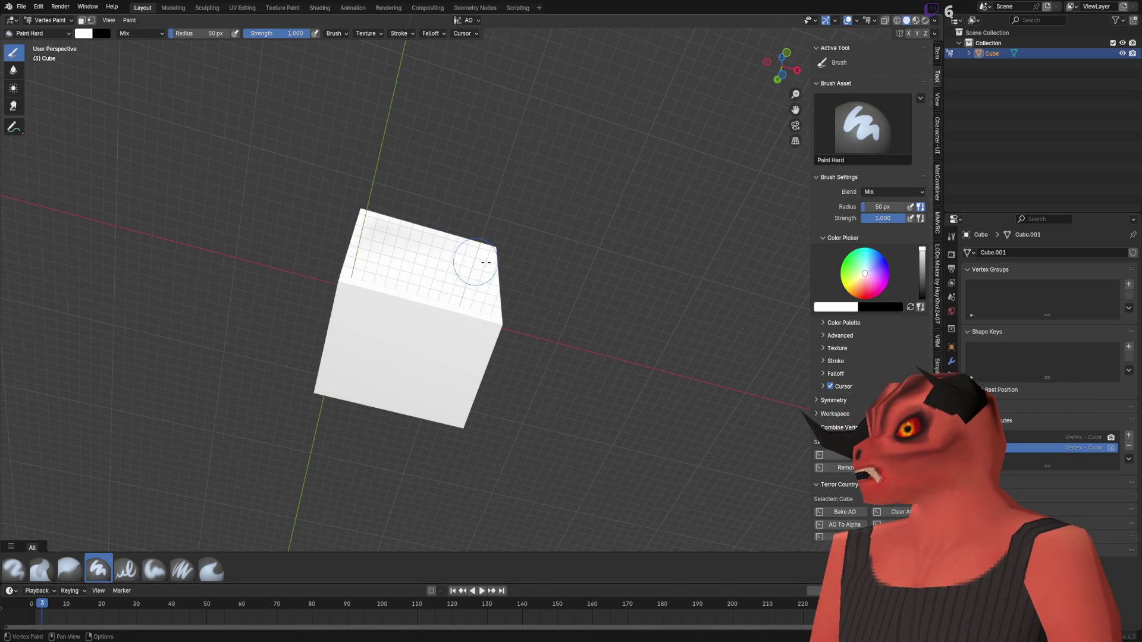
mouse_move(397, 262)
mouse_down()
mouse_move(509, 324)
mouse_move(560, 331)
mouse_move(248, 191)
mouse_up()
scroll(509, 323, up, 5)
- Set the brush colour to black and paint the inner back wall black
click(90, 34)
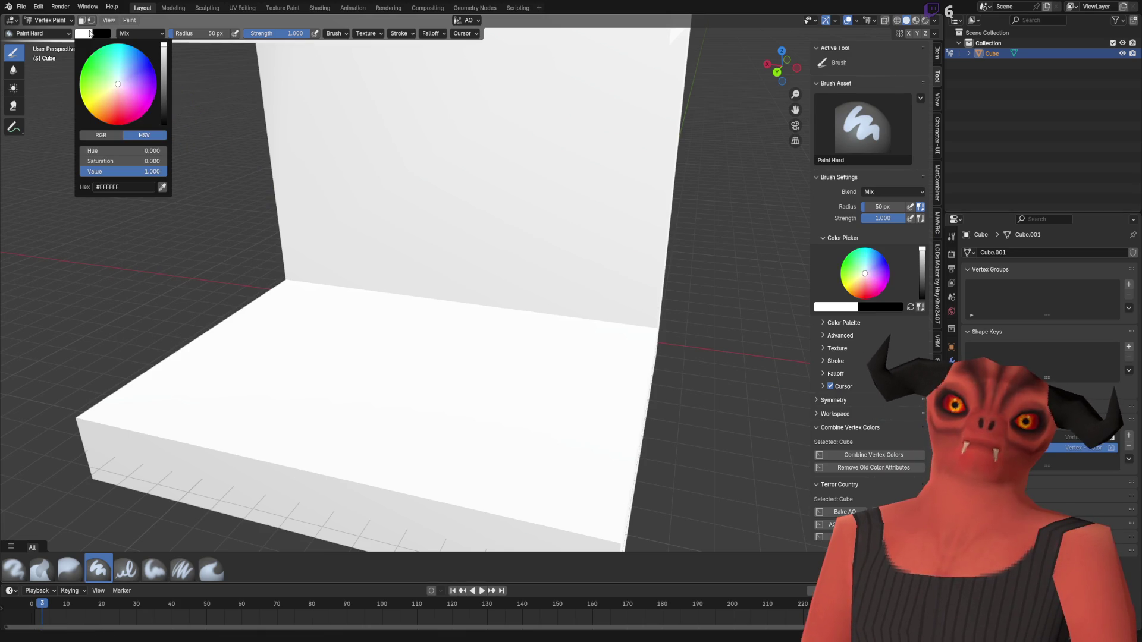
drag(158, 84, 163, 128)
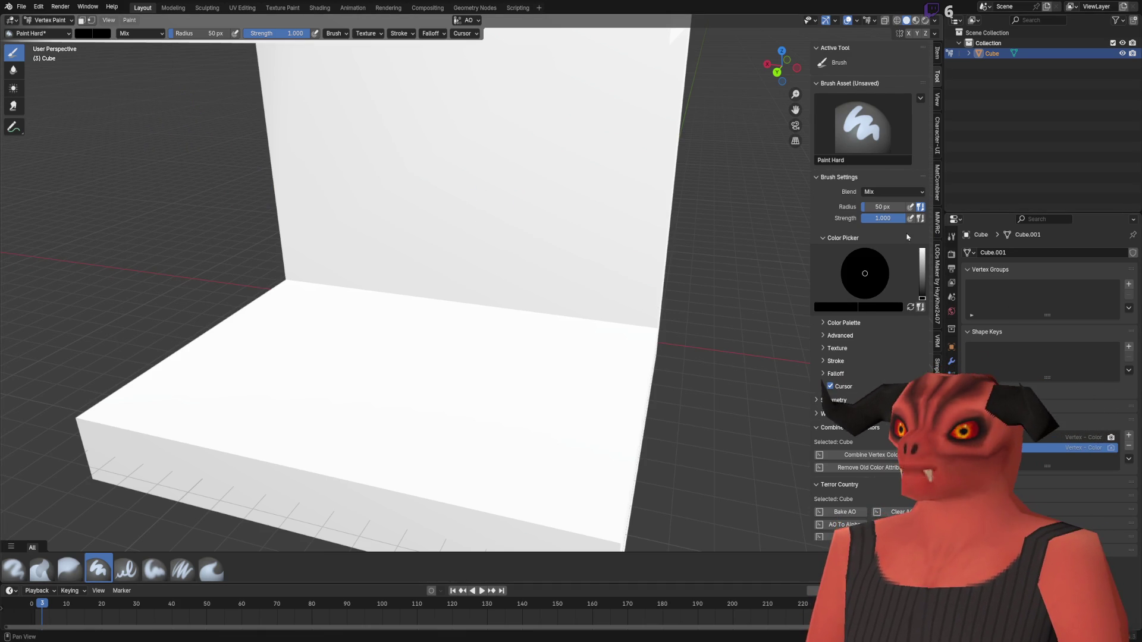
mouse_move(328, 296)
mouse_down()
mouse_move(561, 305)
mouse_move(594, 280)
mouse_move(574, 256)
mouse_move(594, 166)
mouse_move(309, 190)
mouse_move(582, 178)
mouse_move(310, 170)
mouse_move(469, 372)
mouse_move(333, 425)
mouse_move(581, 387)
mouse_up()
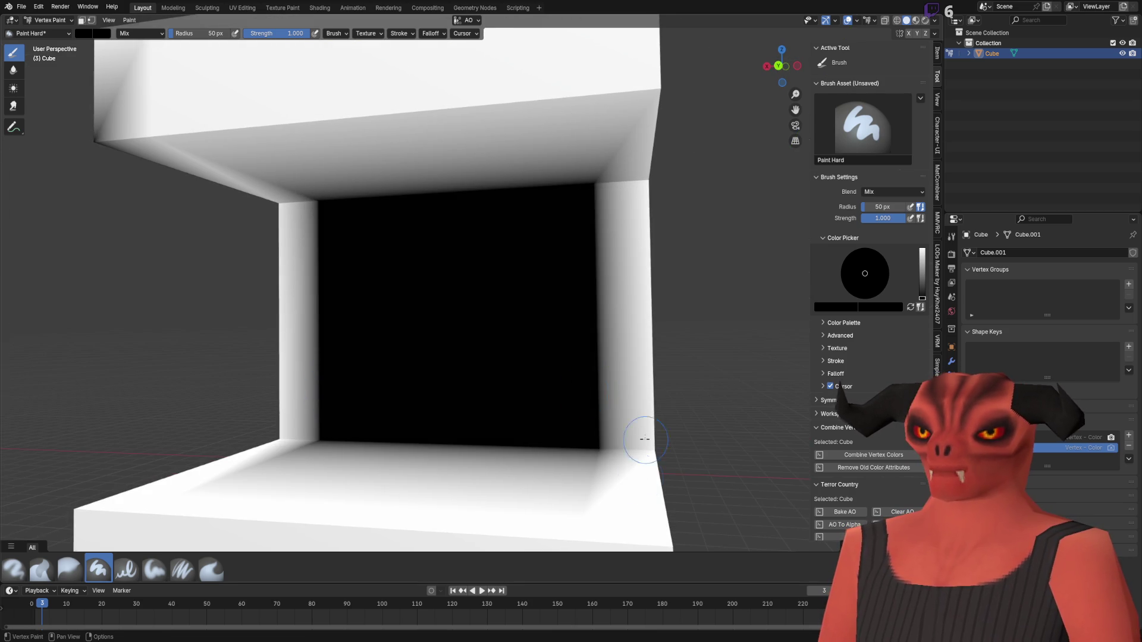
- Repaint the black back wall of the building white in Vertex Paint
drag(605, 485, 543, 463)
mouse_move(300, 450)
mouse_down()
mouse_move(283, 243)
mouse_move(311, 204)
mouse_move(601, 426)
mouse_move(341, 384)
mouse_move(551, 387)
mouse_move(472, 267)
mouse_up()
scroll(550, 387, down, 5)
scroll(435, 310, up, 5)
scroll(435, 310, down, 4)
scroll(505, 187, up, 2)
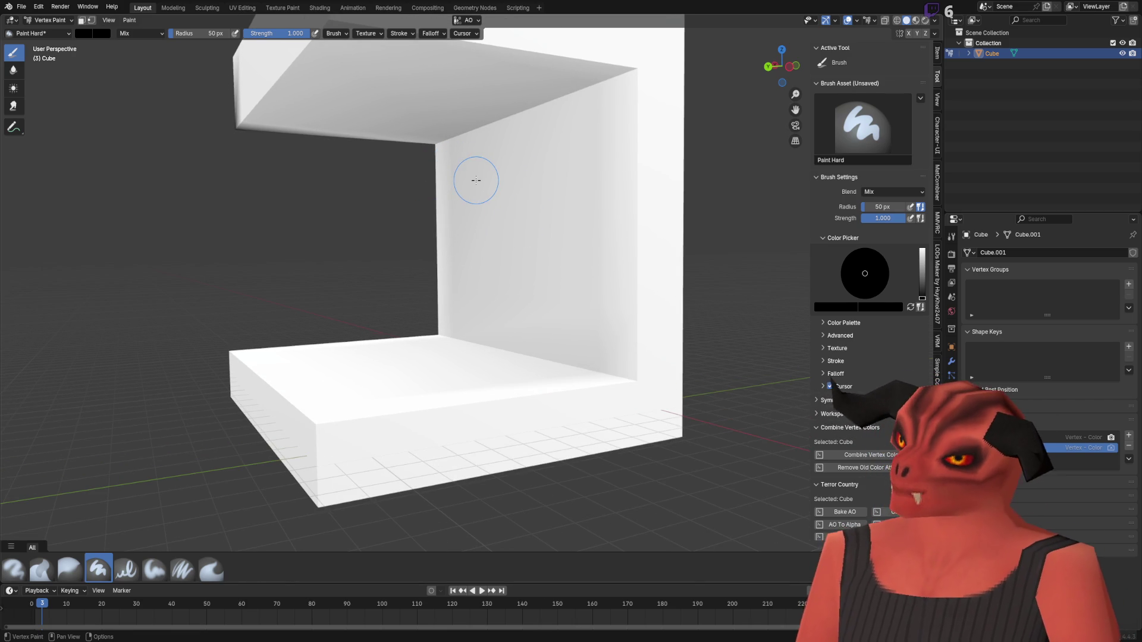
- Check the paint on the ceiling underside and inner corner, then return to Edit Mode
drag(475, 179, 467, 258)
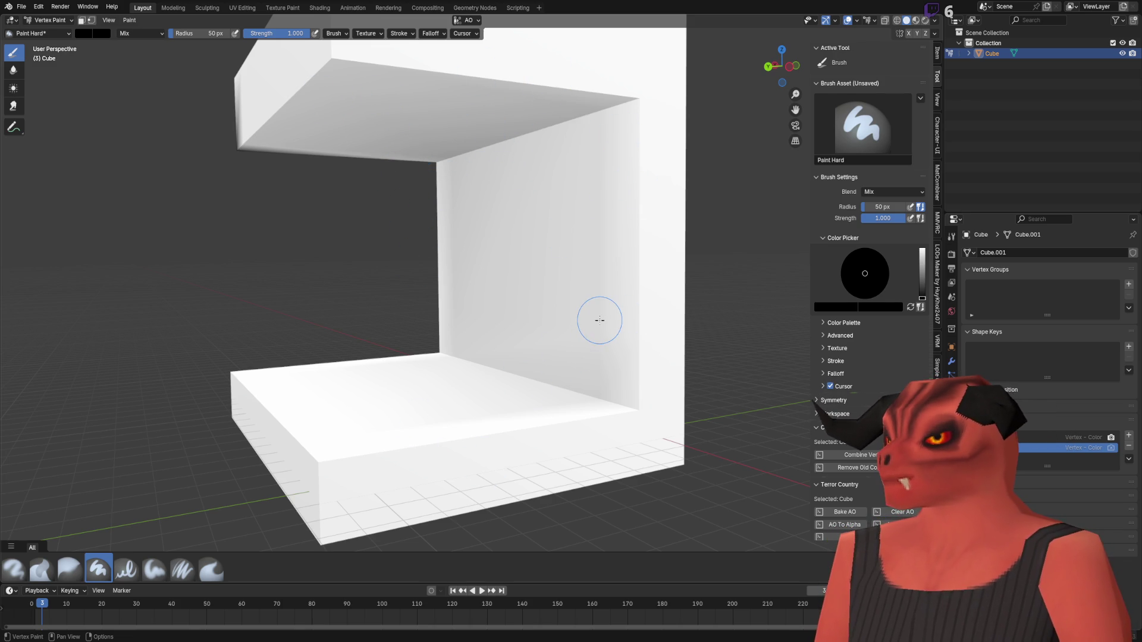
scroll(600, 320, down, 3)
mouse_move(596, 360)
mouse_down()
mouse_move(596, 383)
mouse_move(474, 265)
mouse_move(580, 343)
mouse_move(571, 340)
mouse_up()
drag(467, 272, 383, 252)
scroll(383, 252, up, 6)
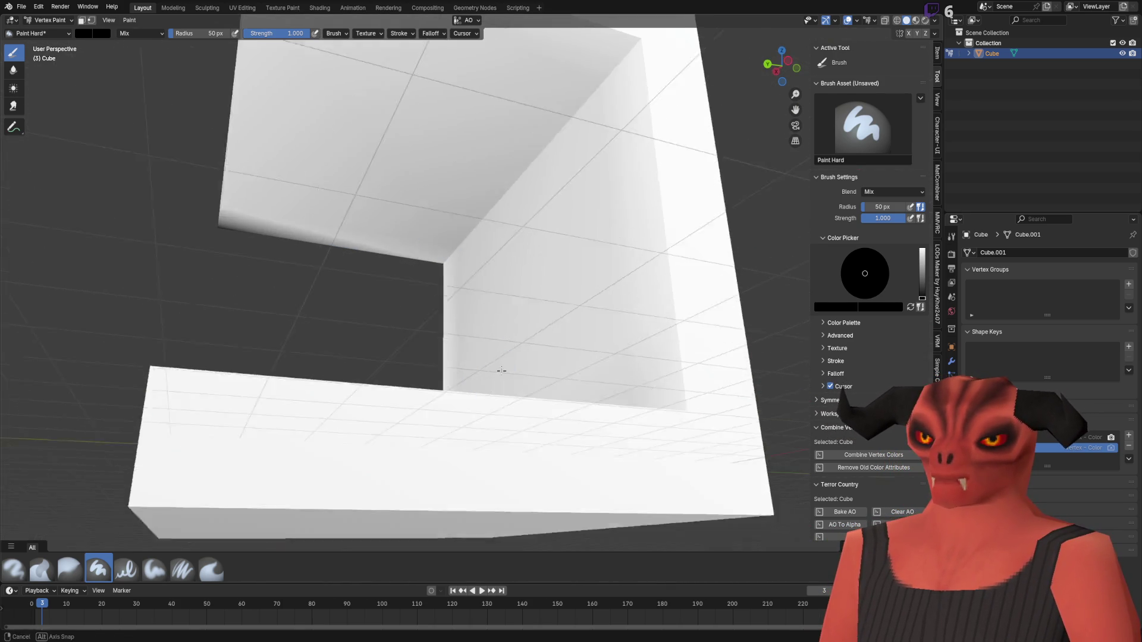
scroll(481, 323, down, 5)
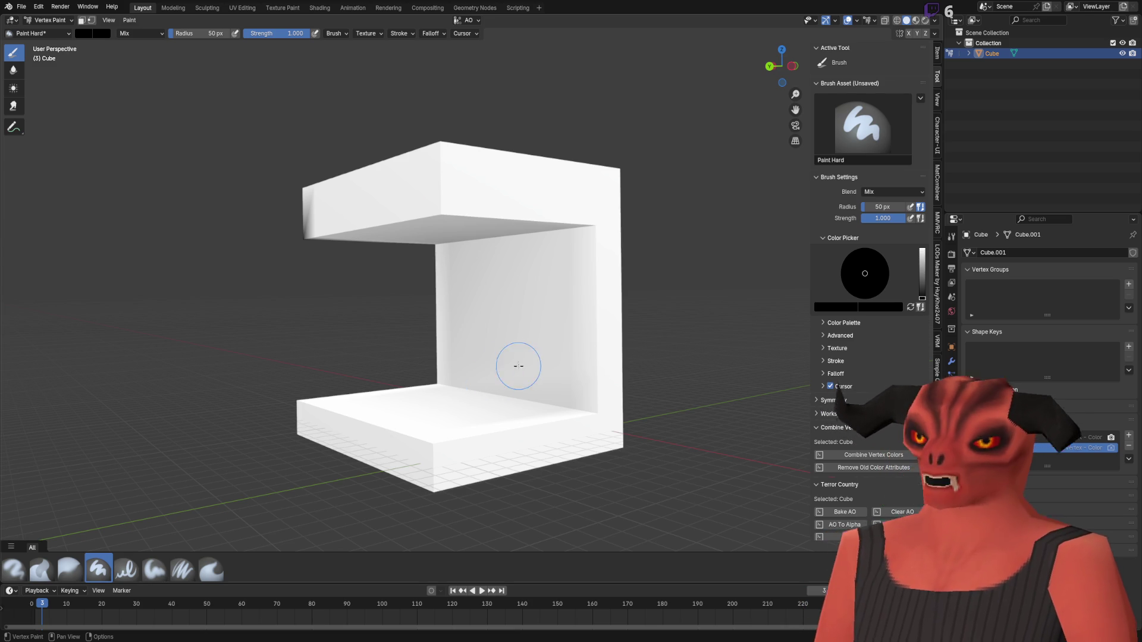
key(Tab)
- Duplicate a floor face, lift it, and slide it toward the back wall
key(3)
click(439, 436)
key(shift+d)
key(z)
click(434, 313)
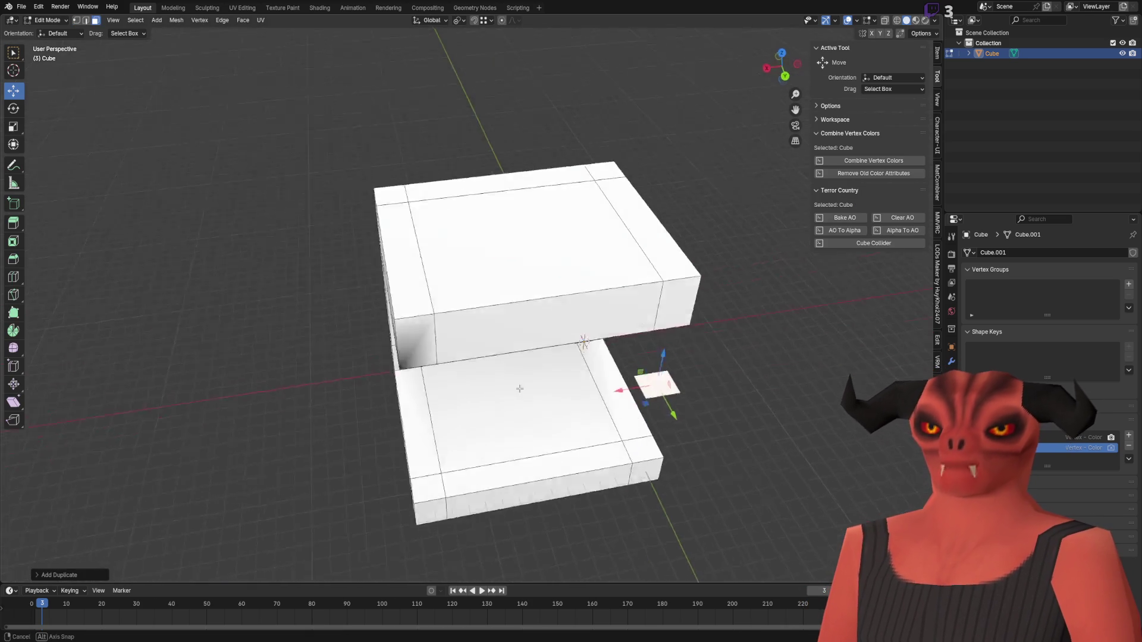
mouse_move(597, 359)
mouse_down()
mouse_move(473, 359)
mouse_move(488, 359)
mouse_up()
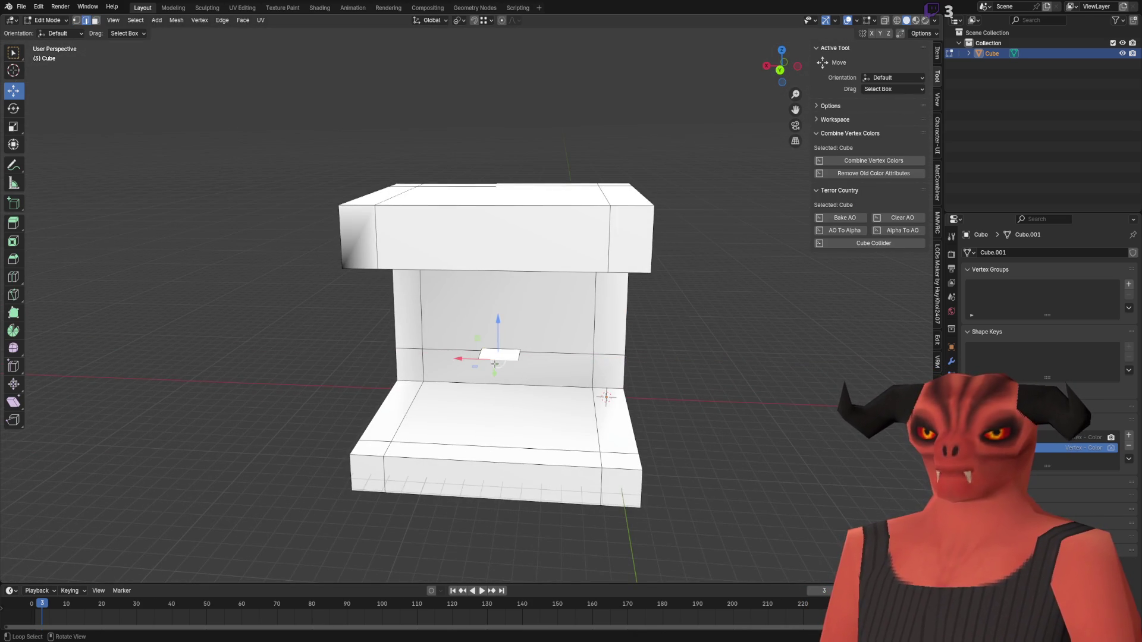
- Extrude the small face upward into a tall pillar and select the whole pillar
key(e)
key(Escape)
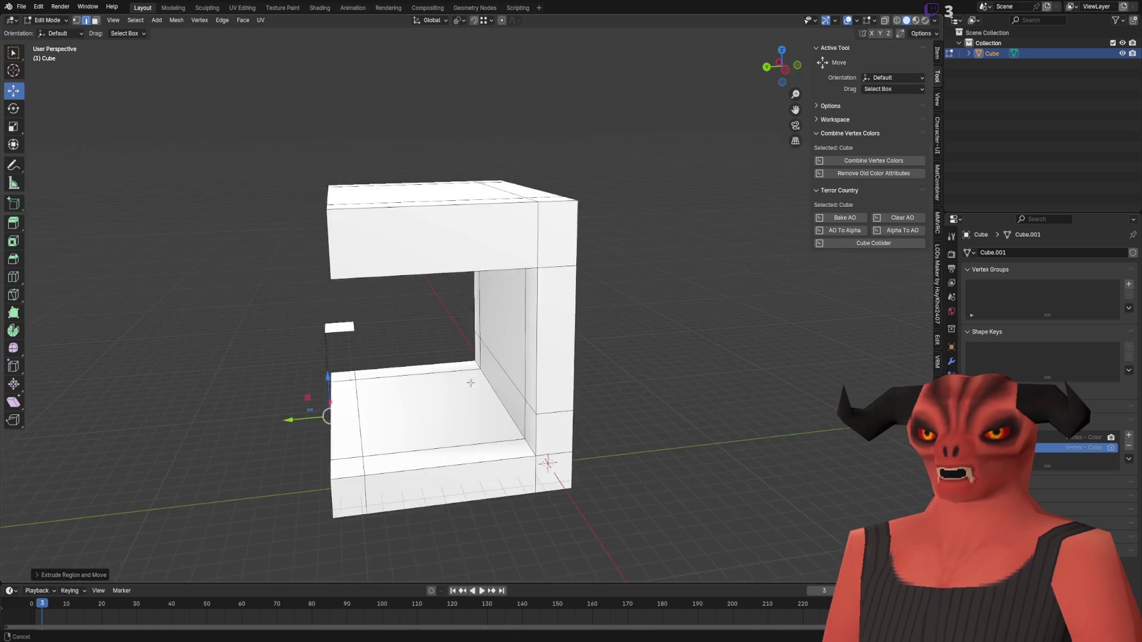
key(KP_Decimal)
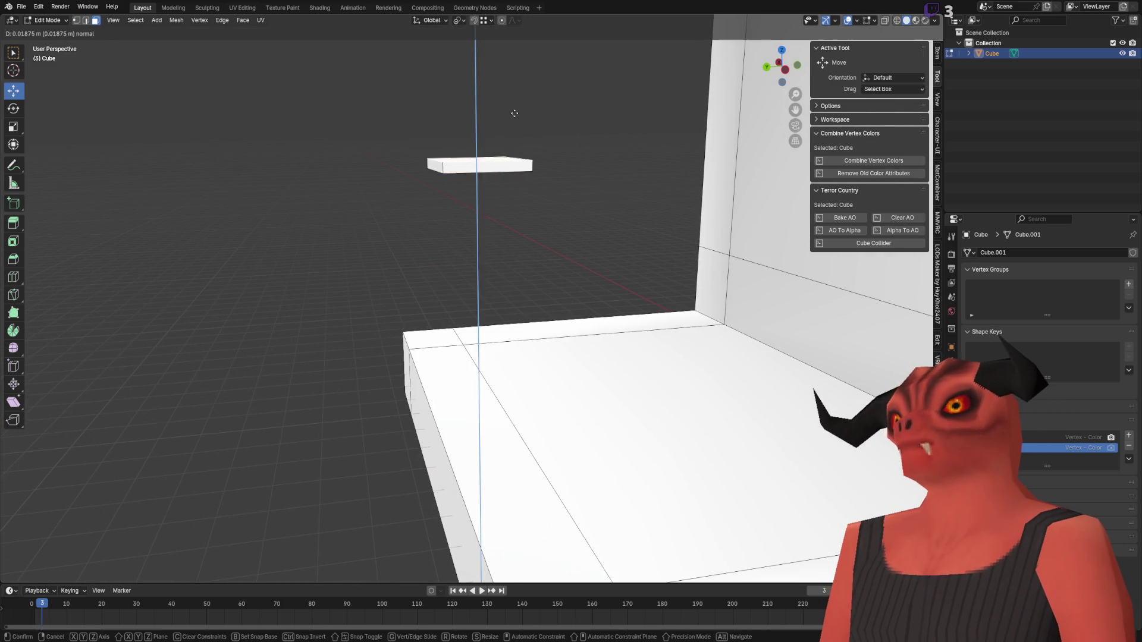
key(e)
click(488, 305)
key(l)
click(176, 20)
mouse_move(202, 193)
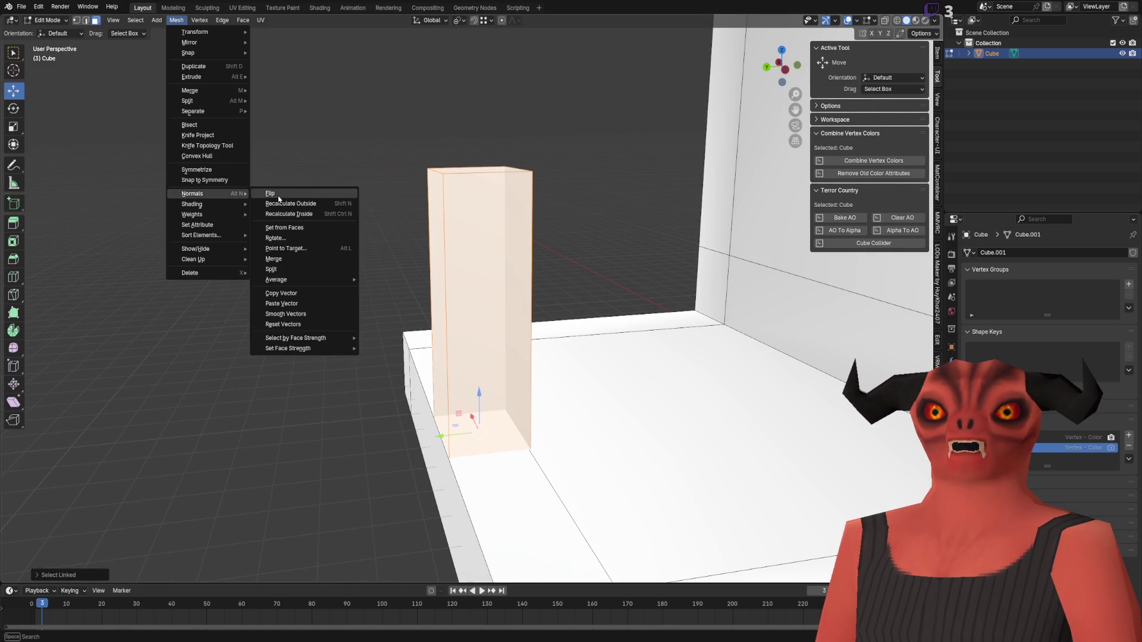
click(275, 194)
- Cut new edge loops through the wall, floor and ceiling
key(2)
right_click(594, 209)
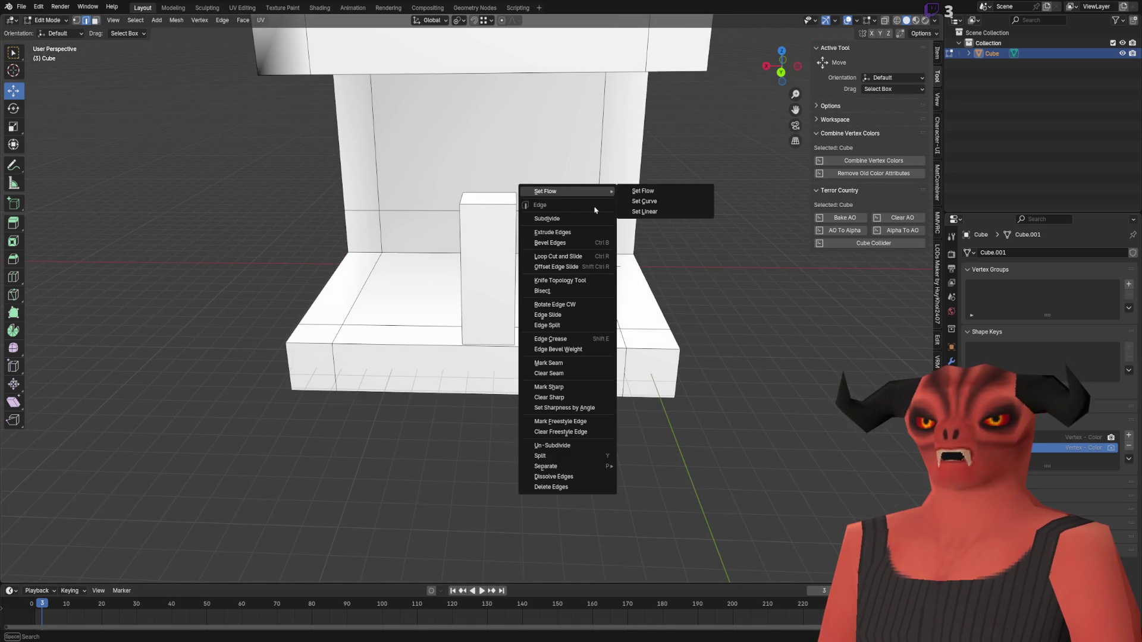
click(558, 256)
click(552, 333)
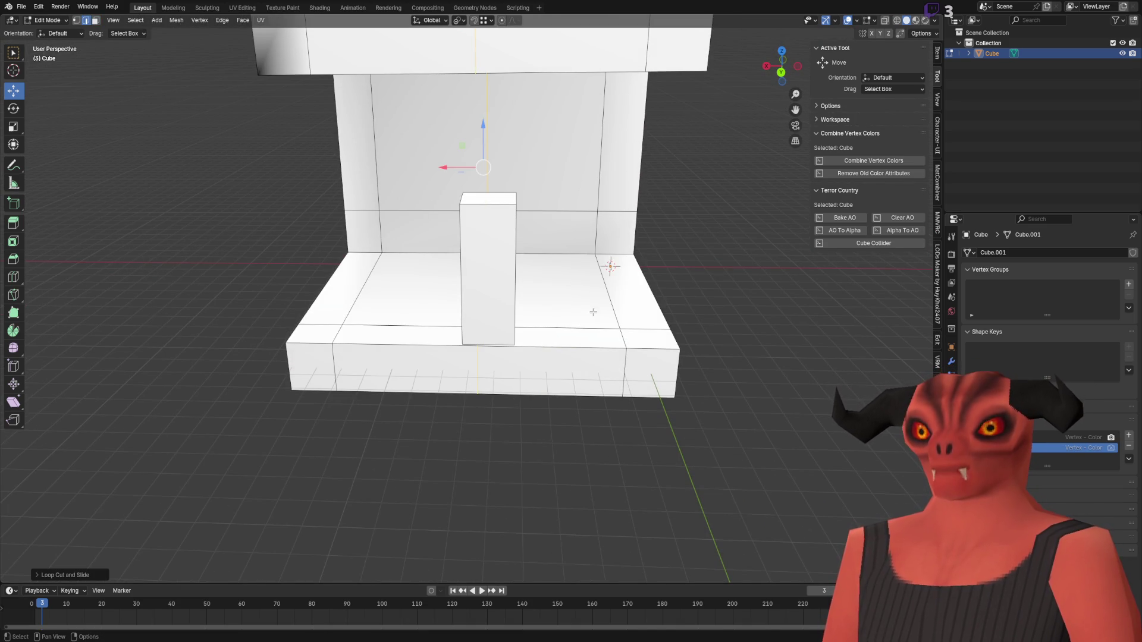
right_click(476, 262)
click(475, 262)
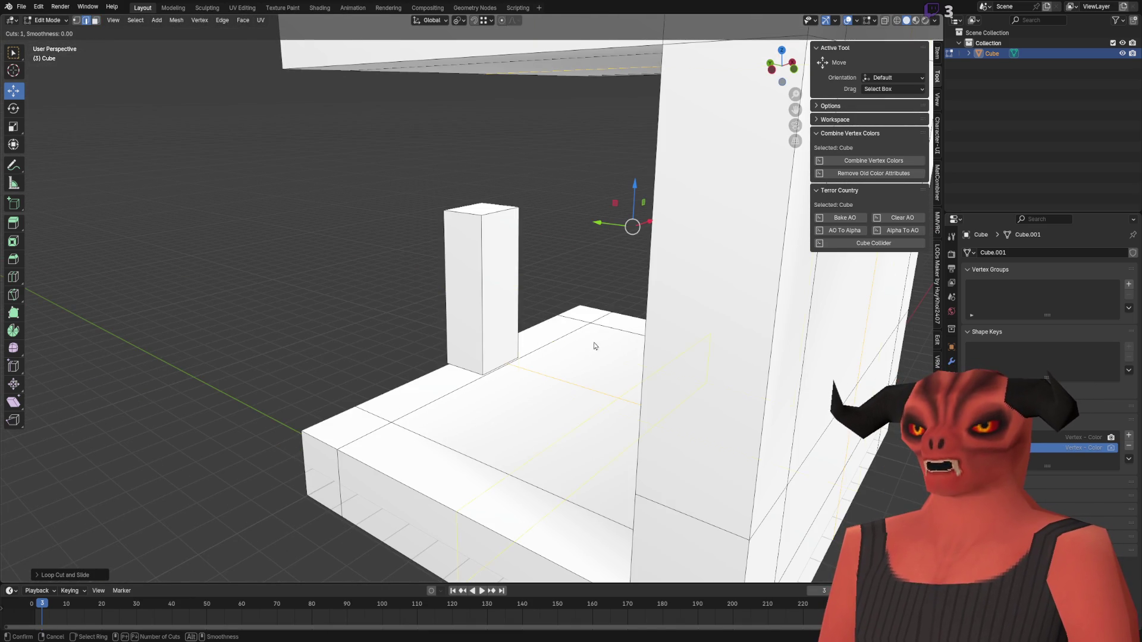
click(507, 501)
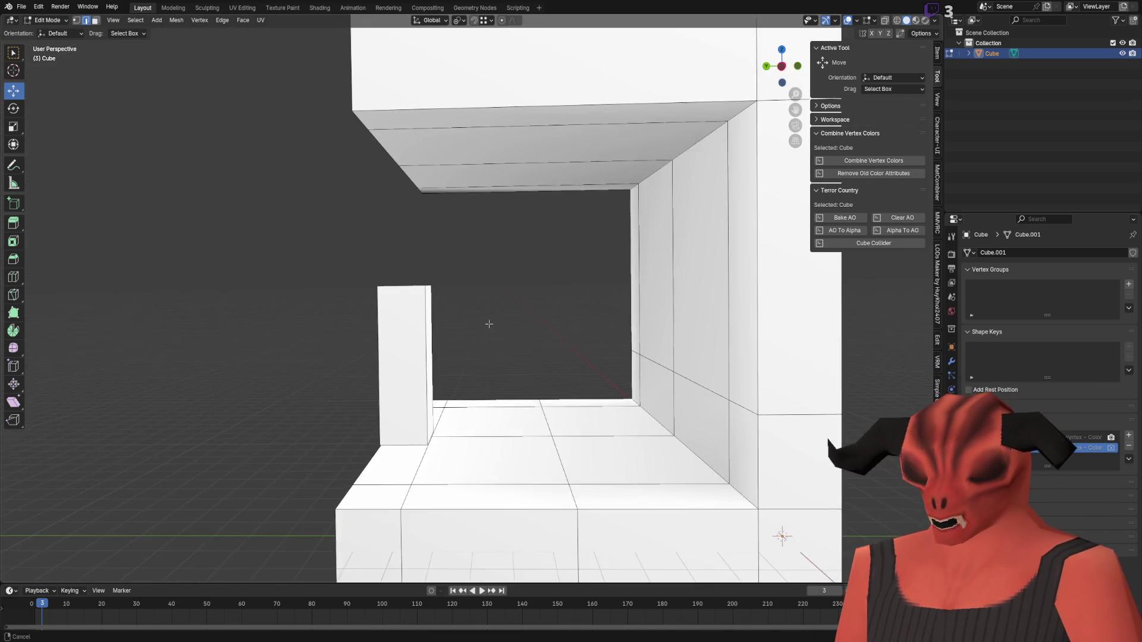
right_click(517, 249)
click(518, 249)
click(523, 255)
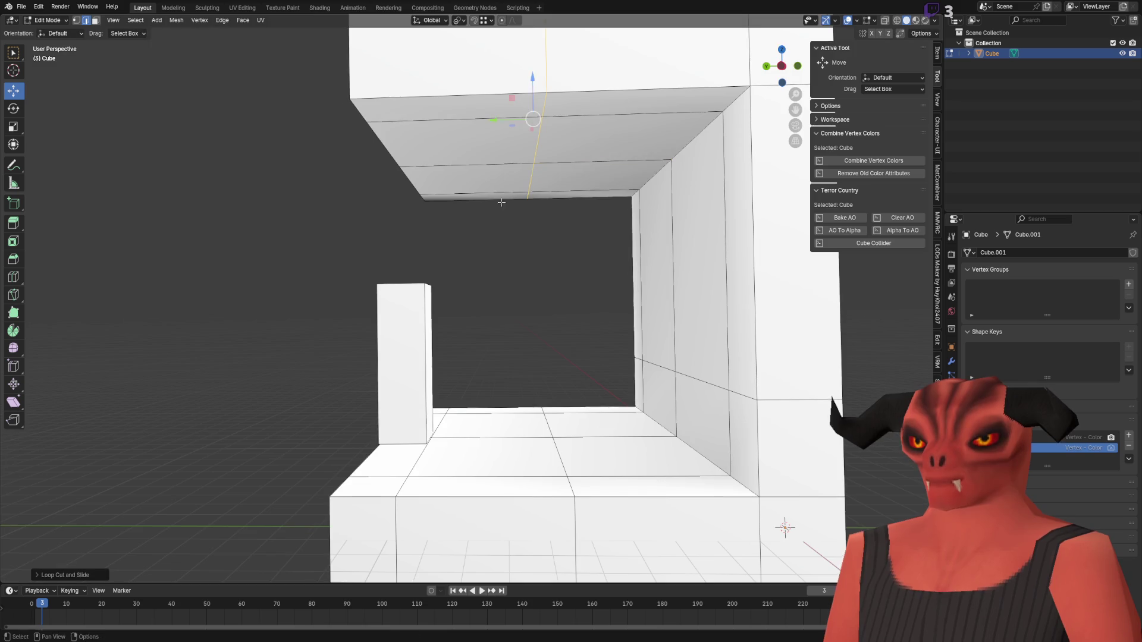
scroll(667, 183, down, 5)
scroll(667, 183, up, 3)
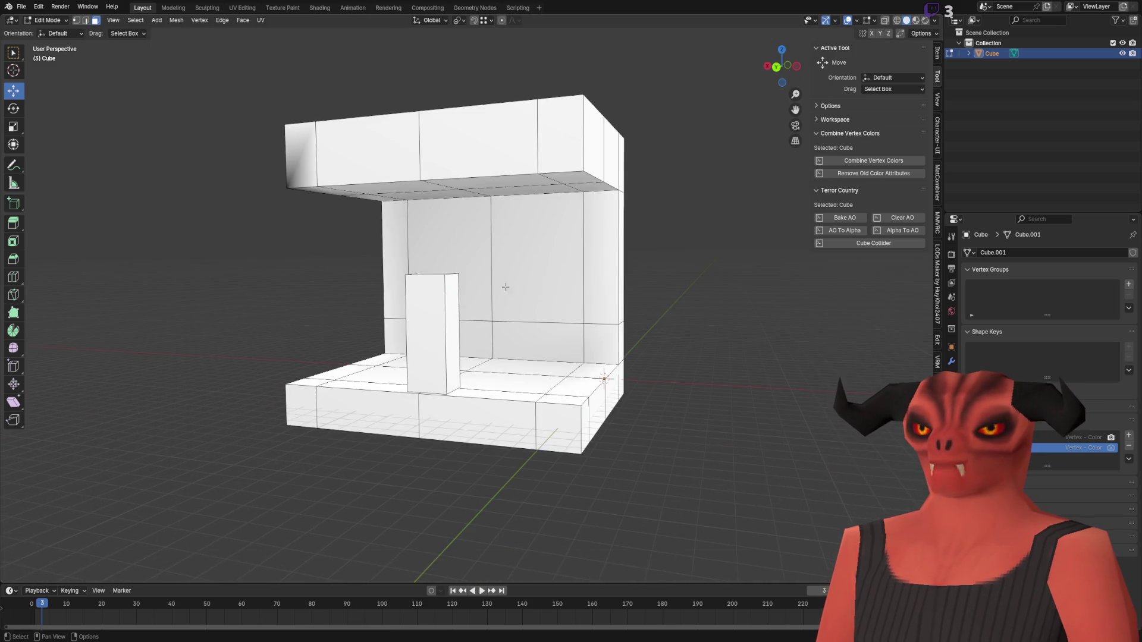
- Switch the building back to Object Mode
key(ctrl+Tab)
key(ctrl+Tab)
click(48, 19)
click(51, 34)
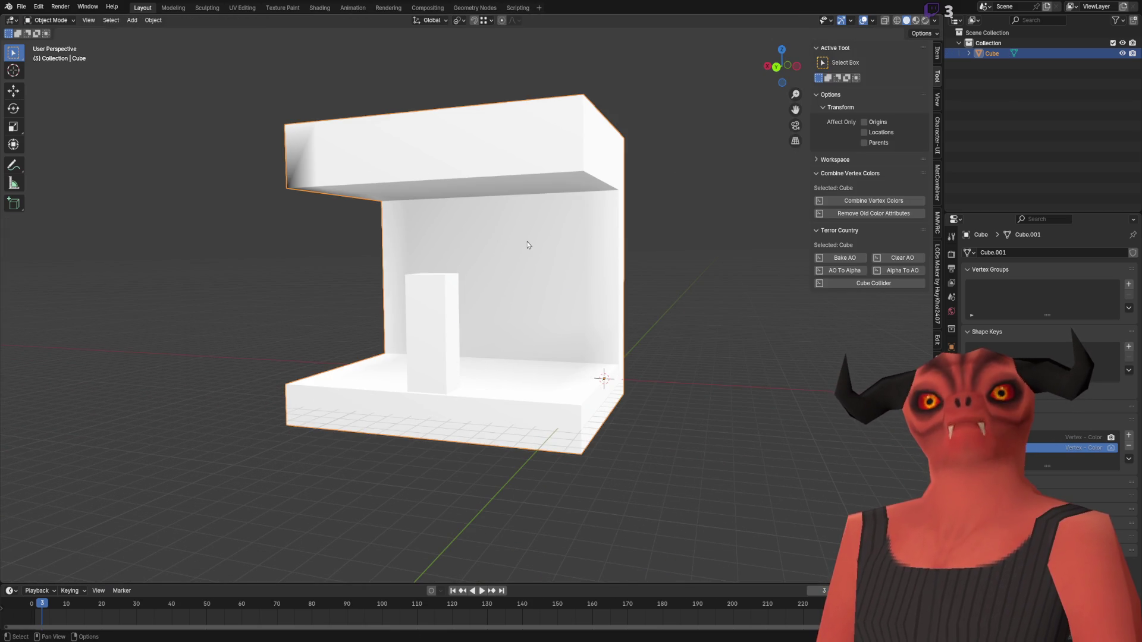
- Bake ambient occlusion into the mesh's second vertex colour layer
key(Tab)
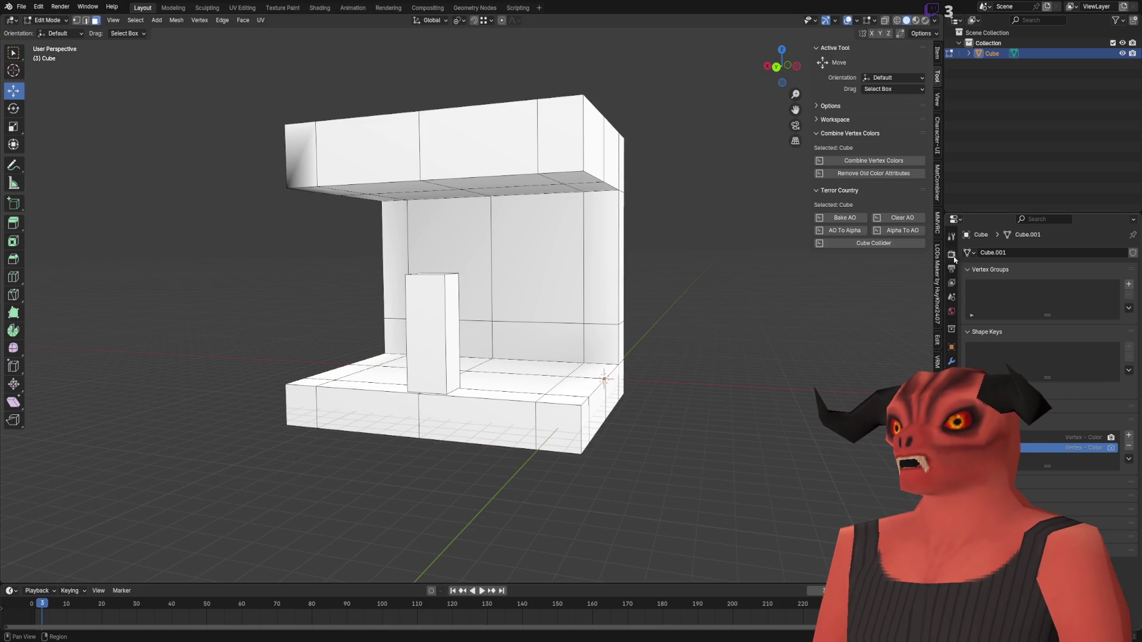
click(951, 254)
click(836, 222)
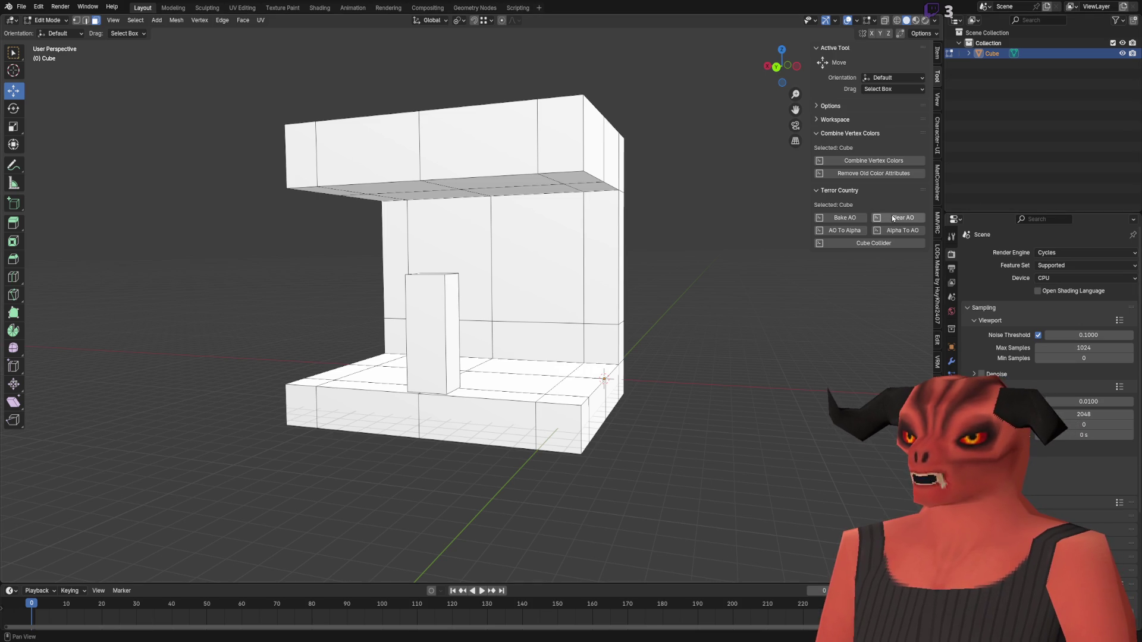
click(951, 416)
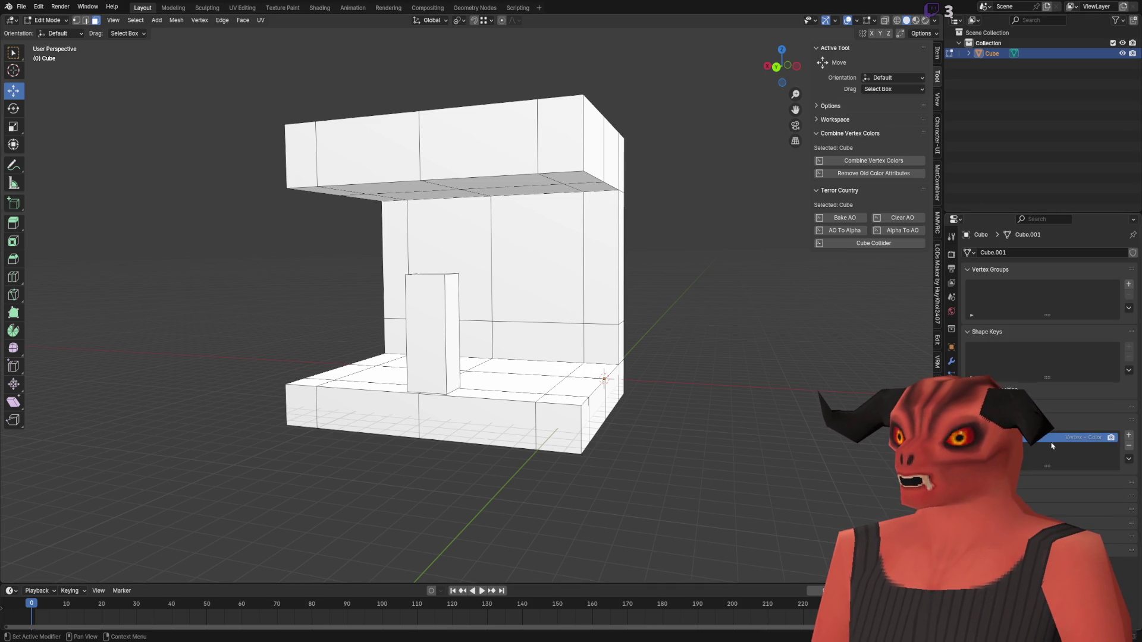
click(863, 221)
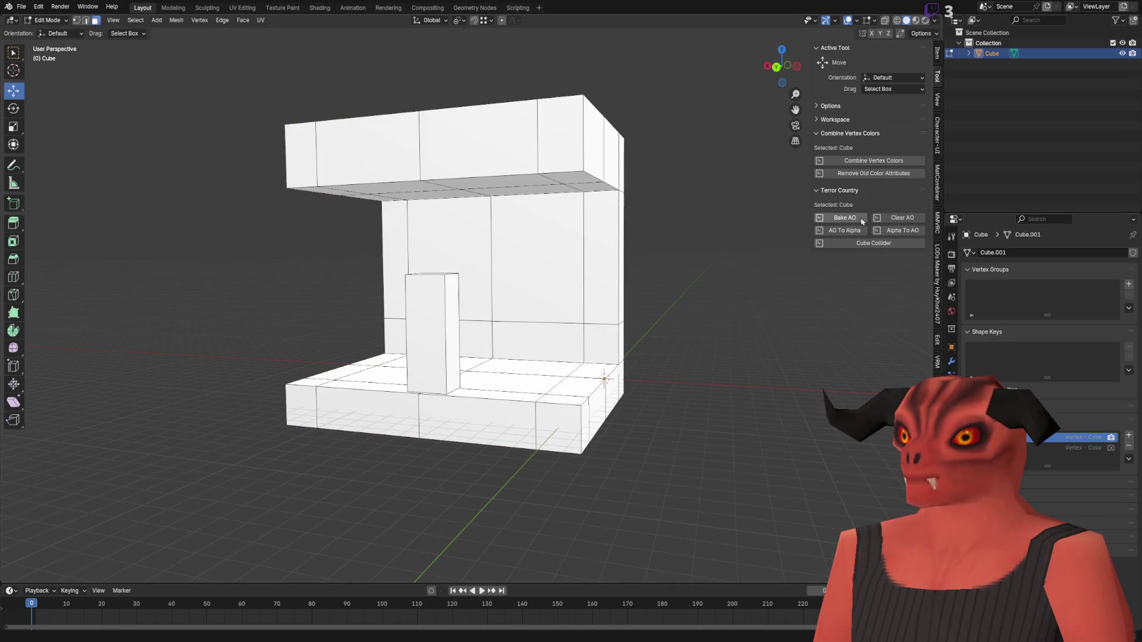
click(1107, 448)
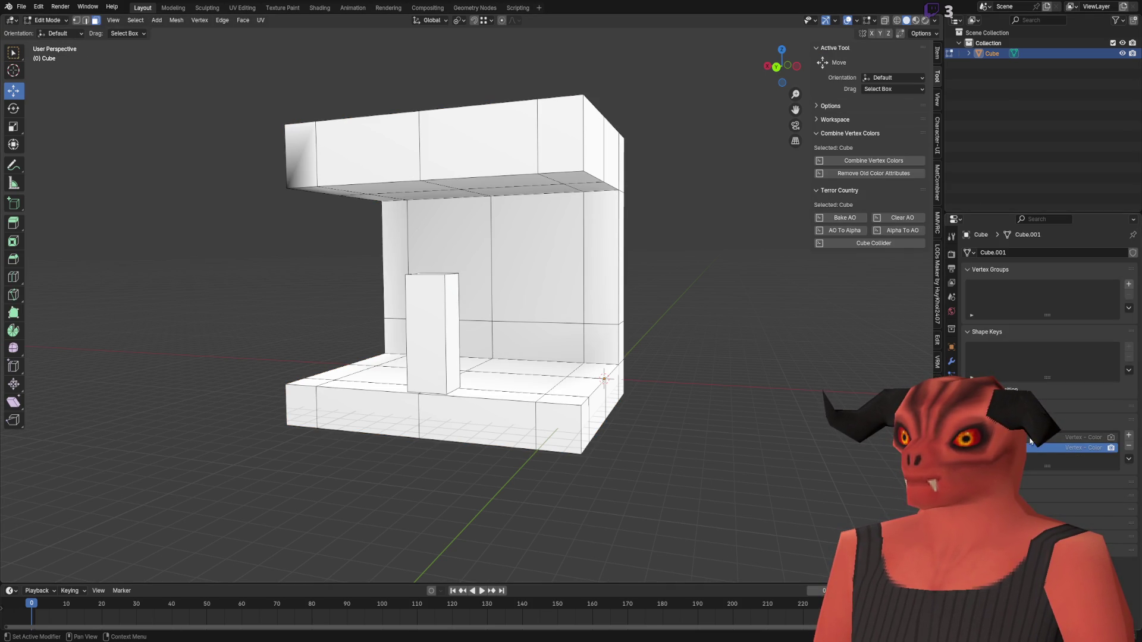
click(848, 218)
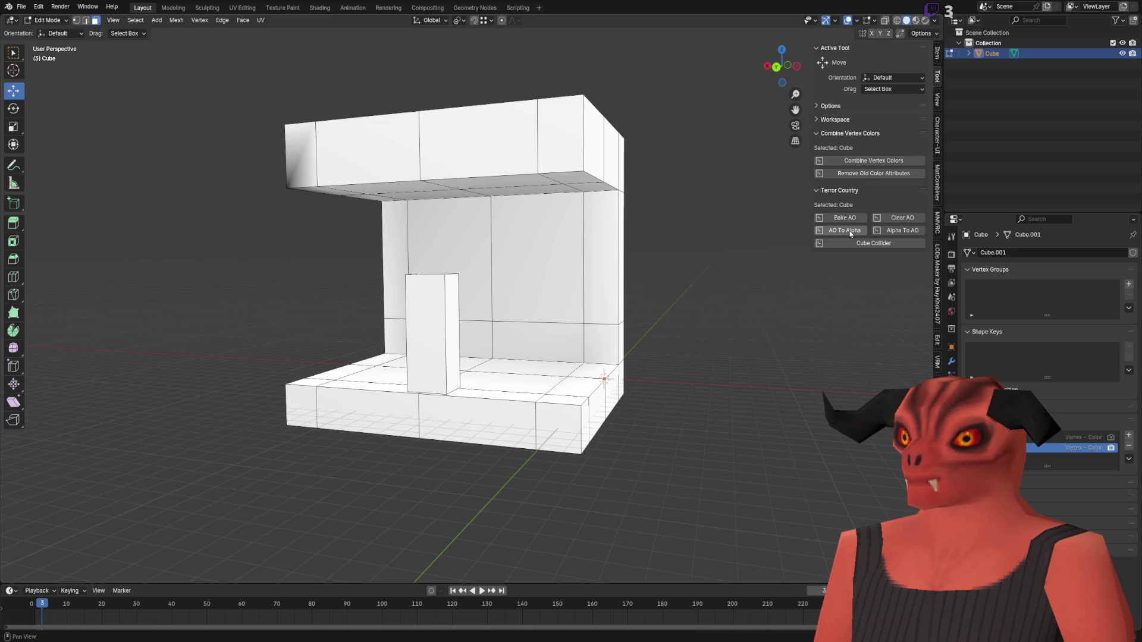
- Compare the two vertex colour layers, keep the second active, and review the Render bake settings
click(890, 235)
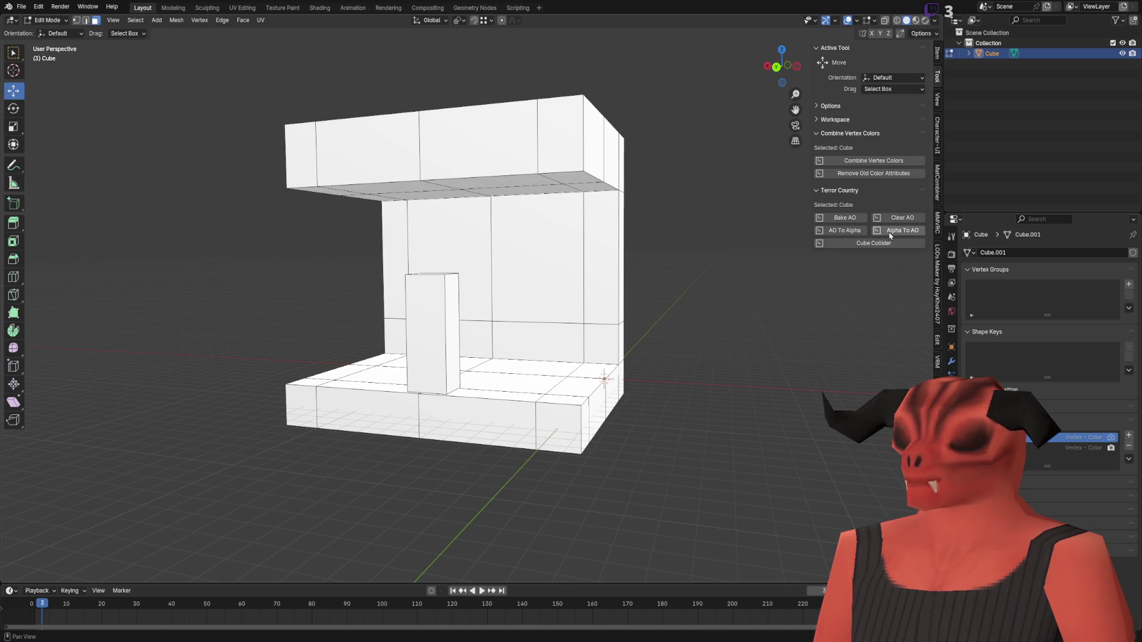
click(856, 227)
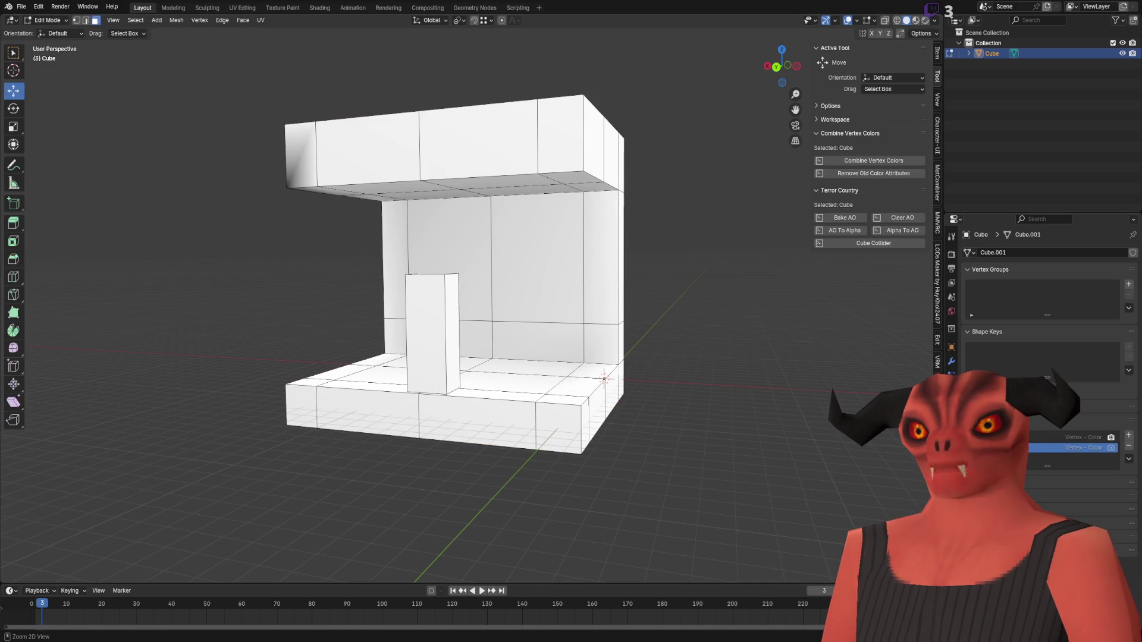
click(951, 254)
scroll(996, 297, down, 5)
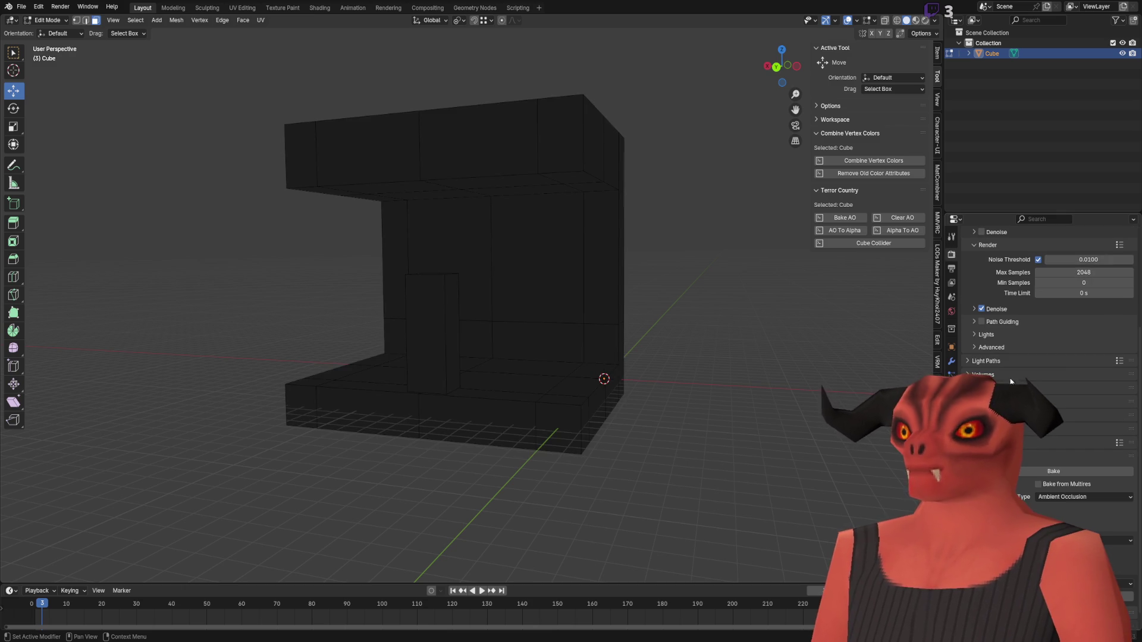
scroll(1083, 500, down, 1)
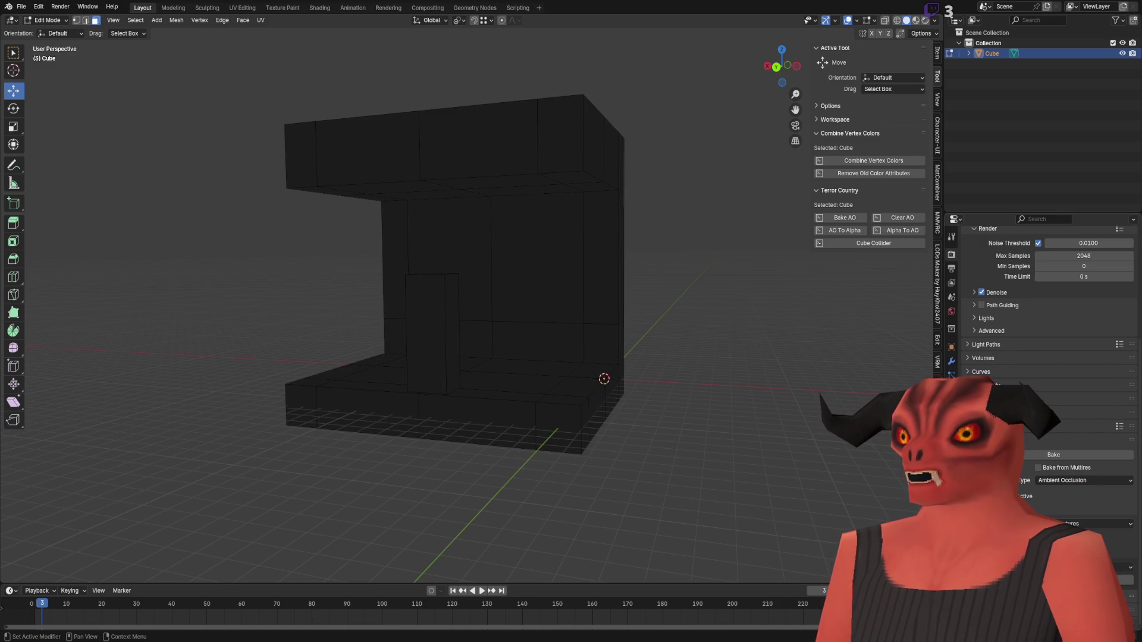
scroll(1047, 309, up, 3)
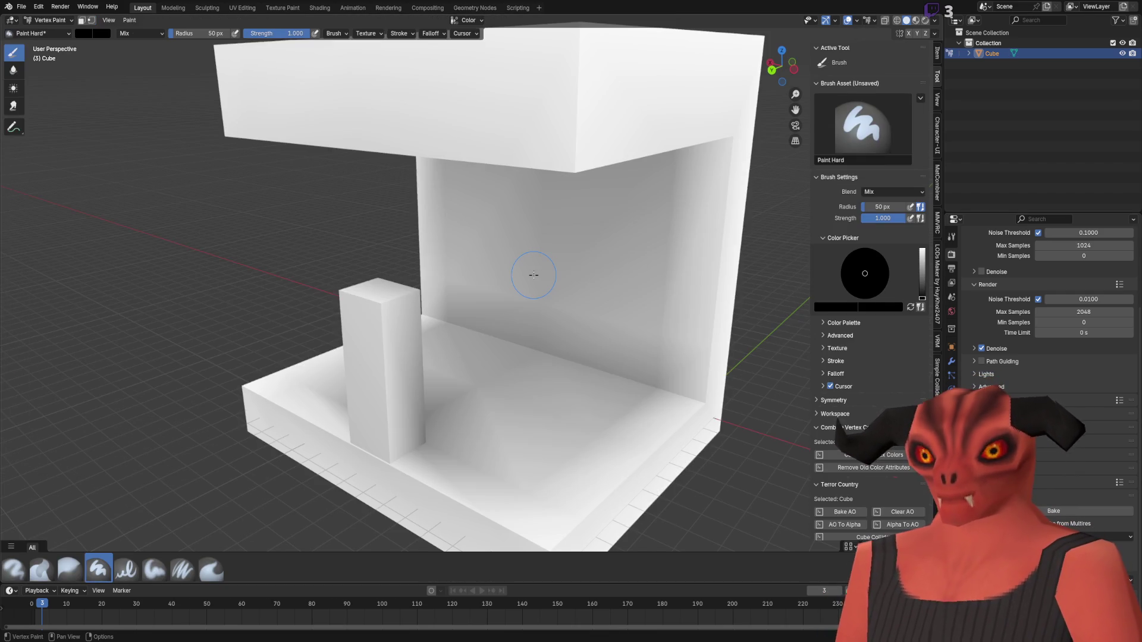
- Leave Vertex Paint for Edit Mode on the building mesh
scroll(533, 275, down, 5)
drag(476, 237, 607, 328)
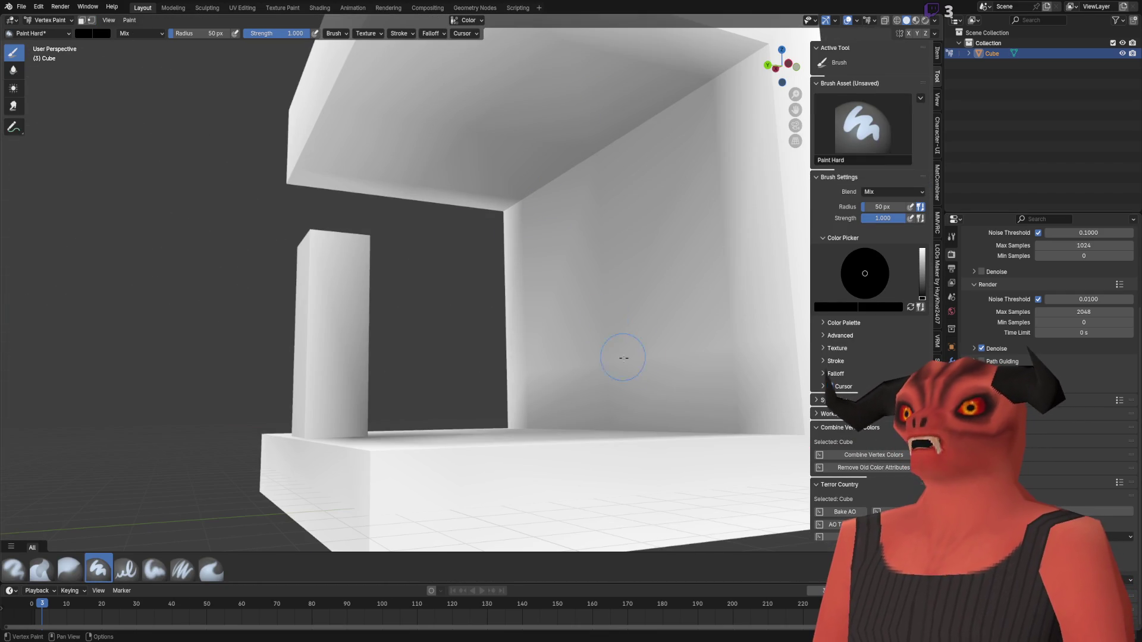
scroll(675, 269, down, 6)
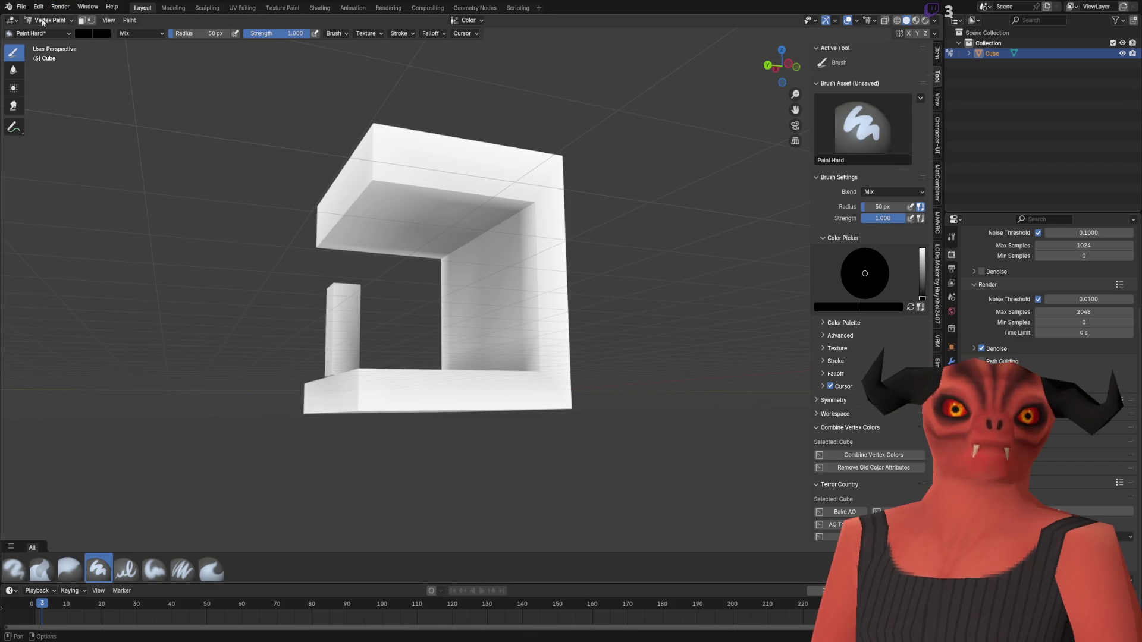
click(48, 21)
click(49, 45)
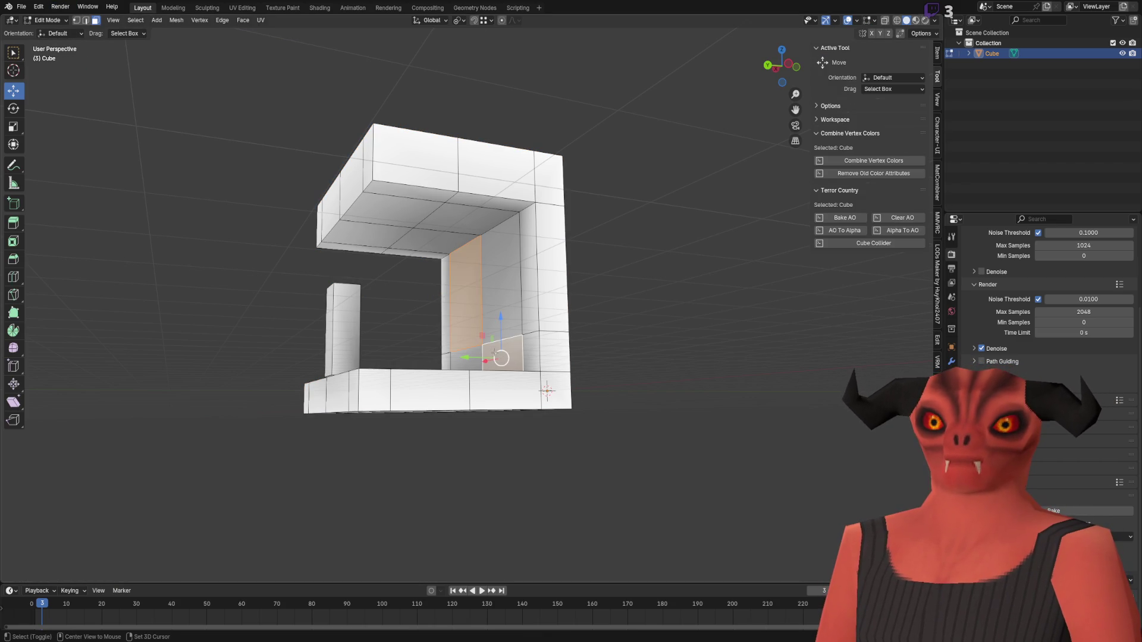
- Select the side-wall face strip, push it out about 0.96 m, and return to Object Mode
drag(501, 357, 453, 287)
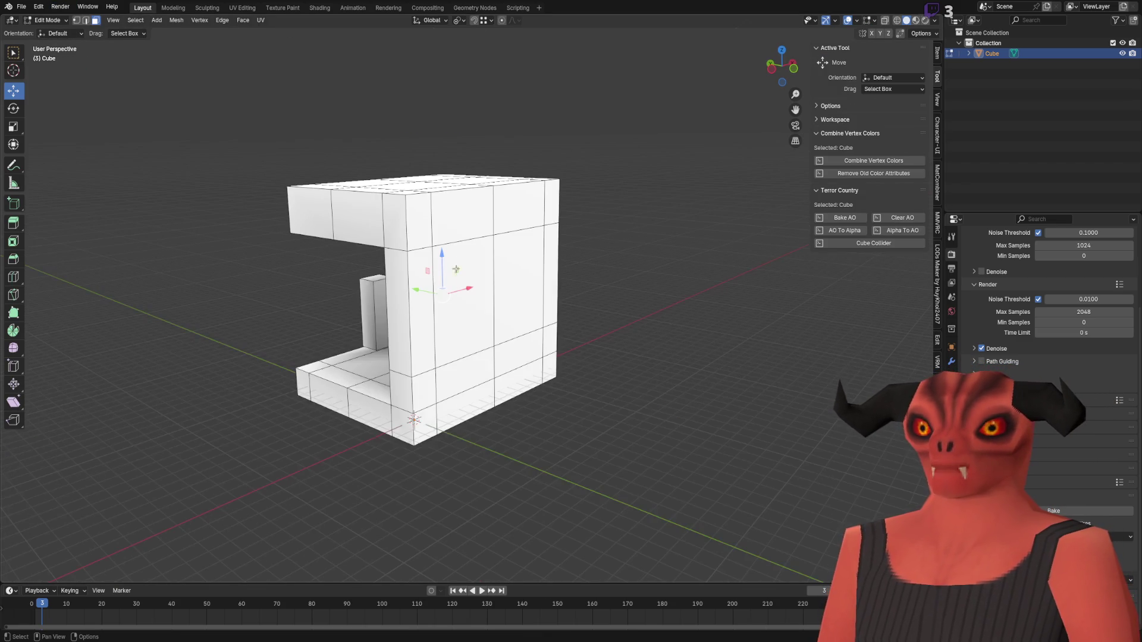
ctrl+click(542, 216)
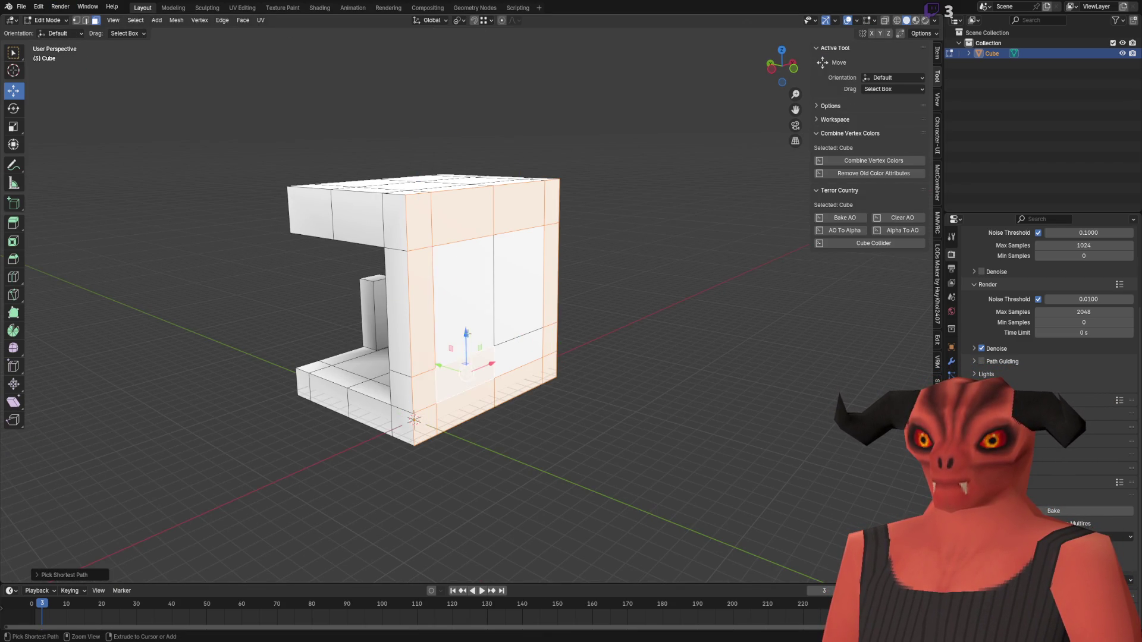
drag(518, 357, 553, 366)
mouse_move(460, 327)
mouse_down()
mouse_move(472, 337)
mouse_move(744, 333)
mouse_move(731, 280)
mouse_move(581, 306)
mouse_up()
key(Tab)
scroll(573, 355, down, 5)
- Orbit and zoom around the lengthened building to look into its opening
drag(573, 356, 594, 334)
scroll(593, 334, up, 3)
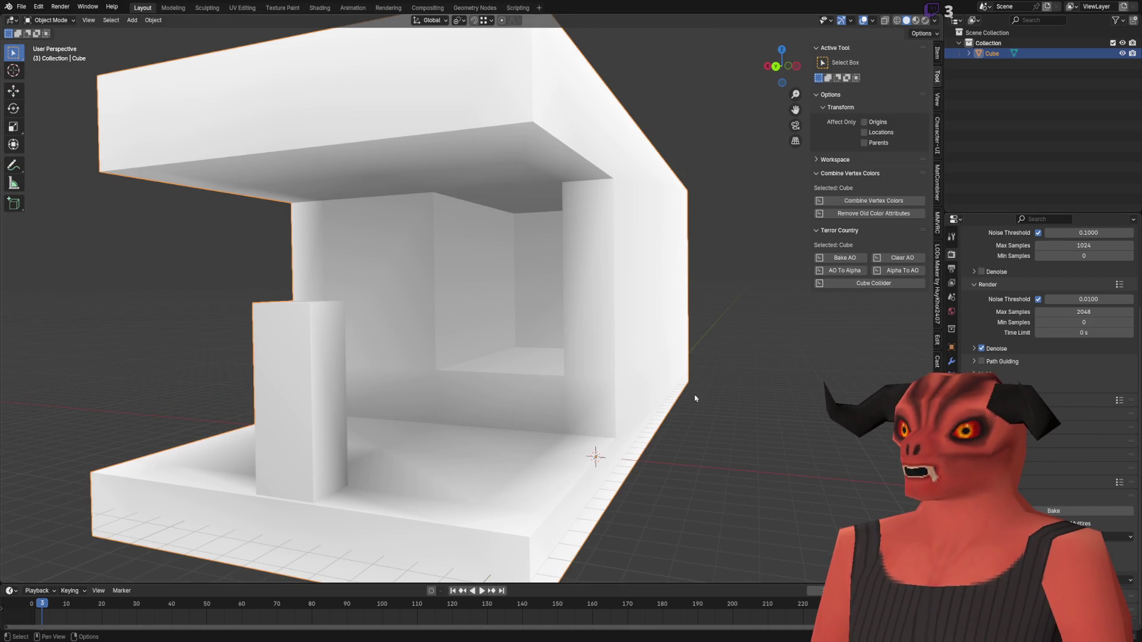
scroll(594, 416, up, 8)
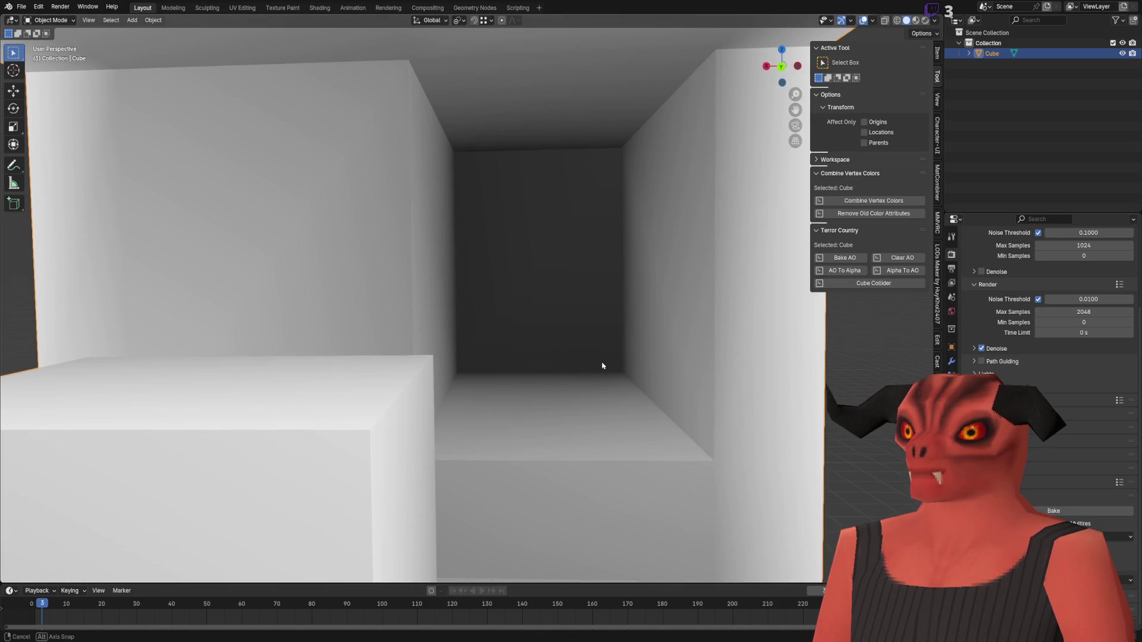
scroll(524, 323, up, 3)
scroll(540, 303, down, 10)
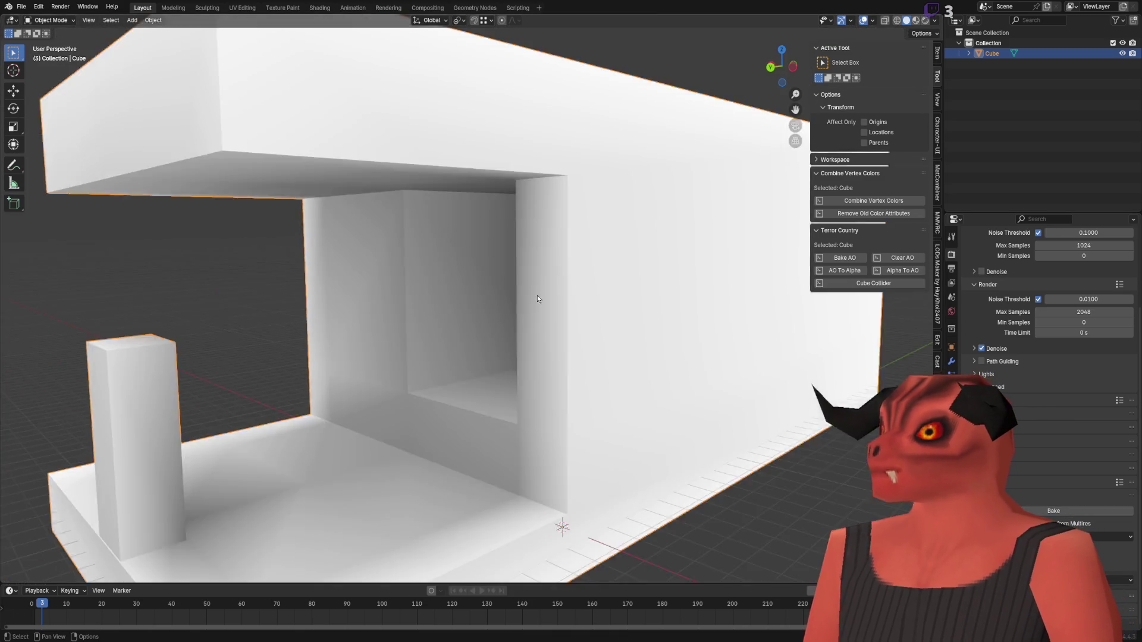
drag(484, 318, 587, 258)
scroll(588, 258, up, 6)
scroll(587, 258, down, 5)
drag(500, 276, 589, 137)
scroll(589, 137, up, 5)
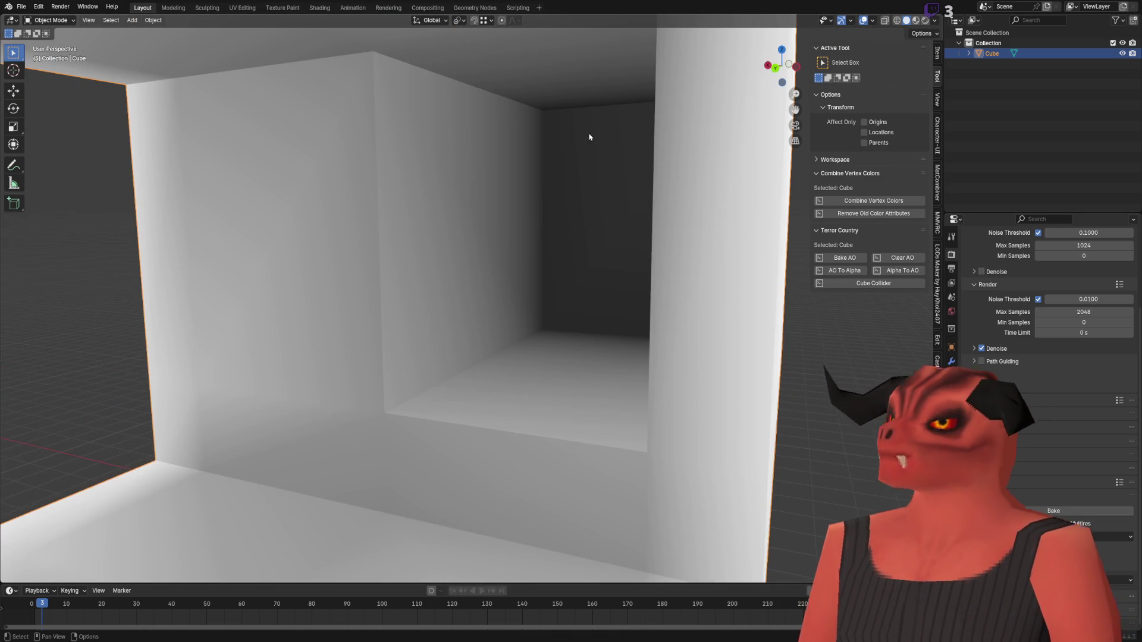
scroll(562, 280, down, 5)
scroll(558, 307, up, 5)
- Look along the darker inner passage, frame the whole building, and enter Edit Mode
mouse_move(538, 301)
mouse_down()
mouse_move(505, 245)
mouse_move(449, 308)
mouse_up()
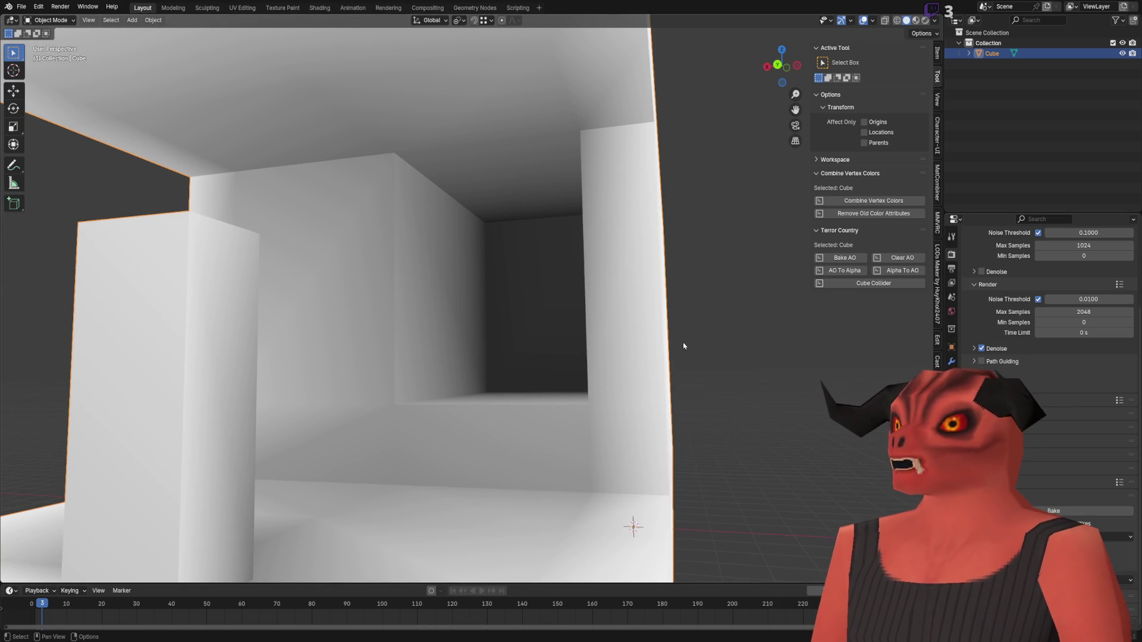
scroll(665, 340, down, 5)
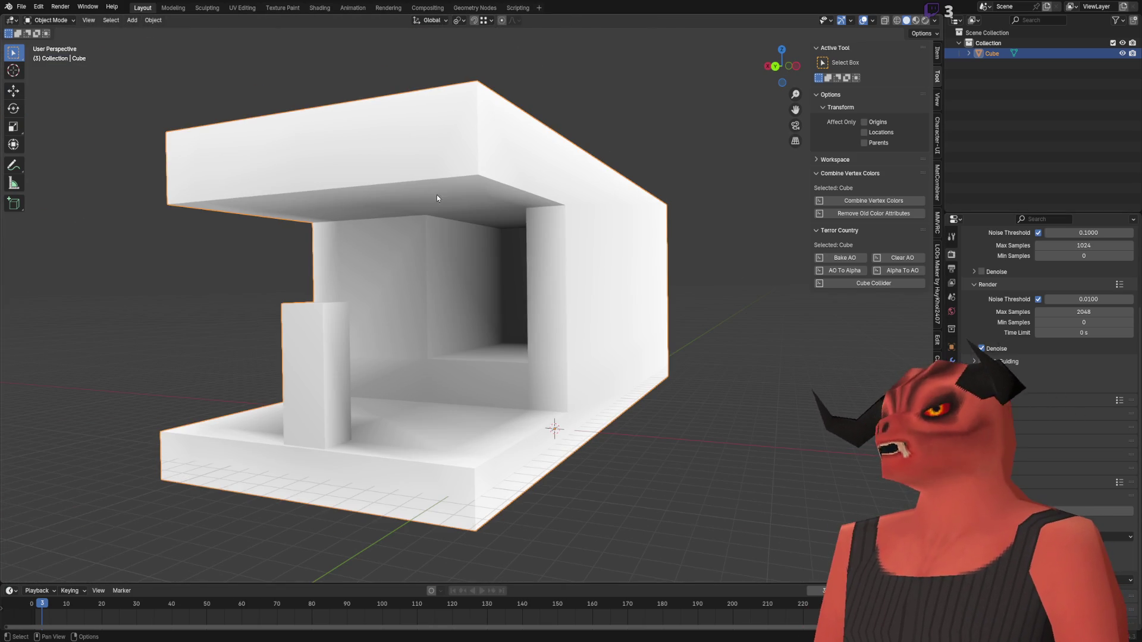
drag(431, 210, 491, 184)
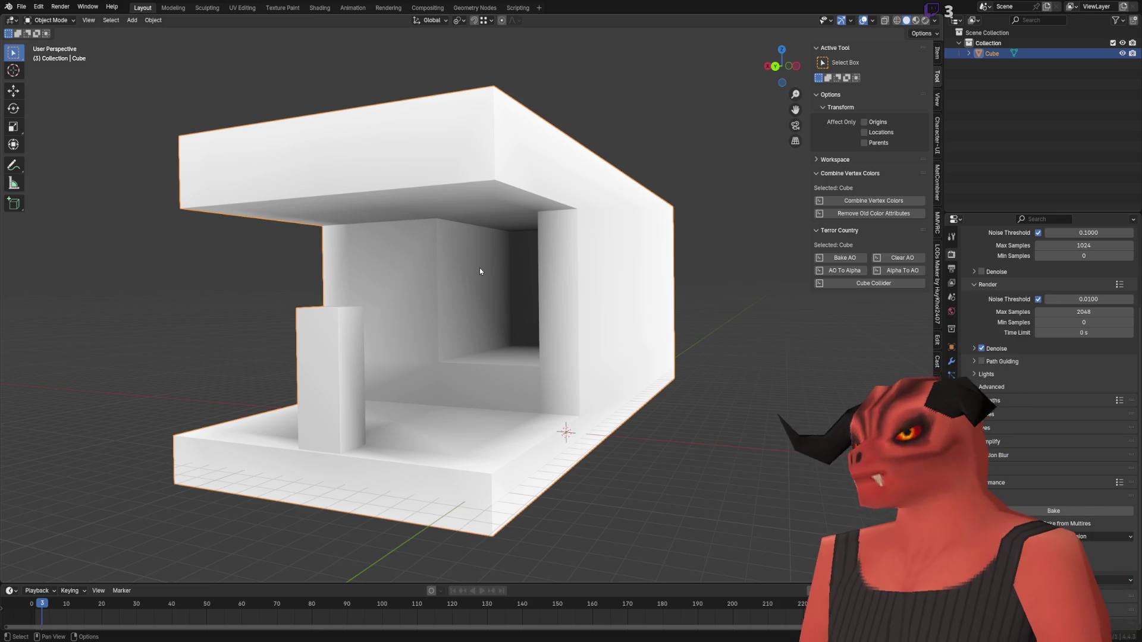
scroll(480, 271, up, 5)
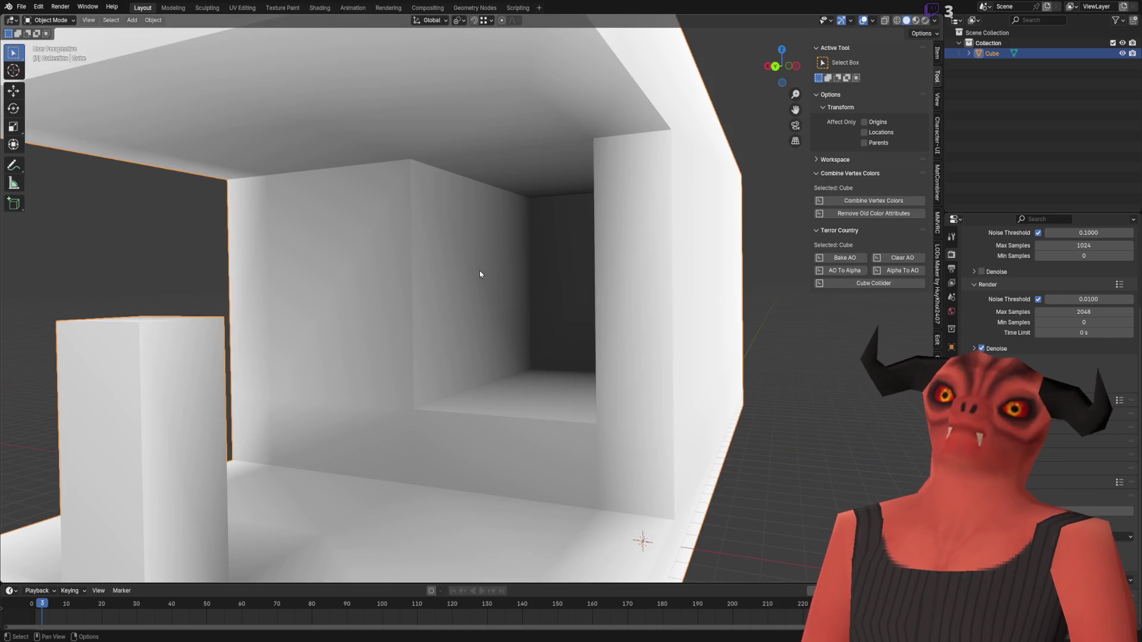
key(Tab)
scroll(480, 271, up, 4)
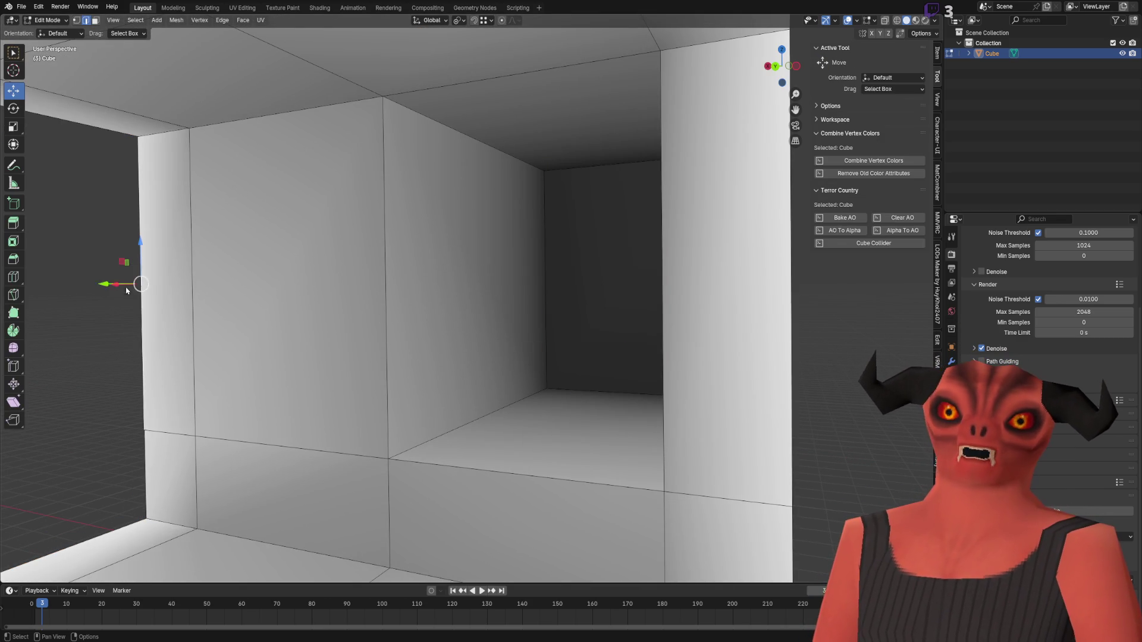
- Add an edge loop cut inside the tunnel and return to Object Mode
right_click(127, 336)
click(121, 347)
click(533, 416)
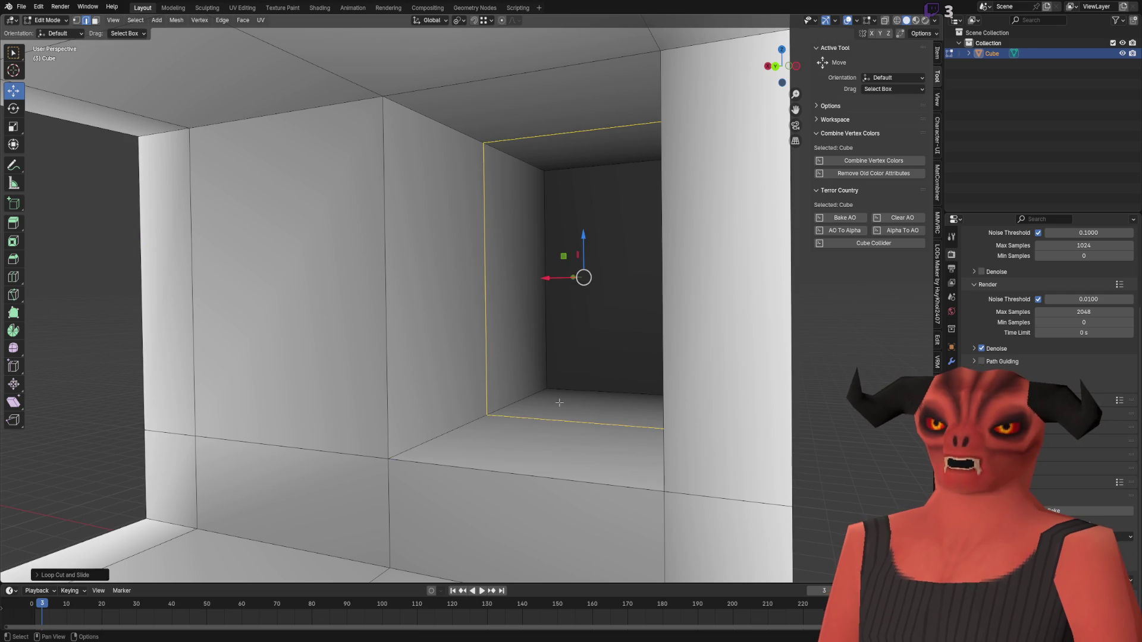
key(Tab)
- Check the tool and render bake settings and bring the view back outside the tunnel
click(951, 237)
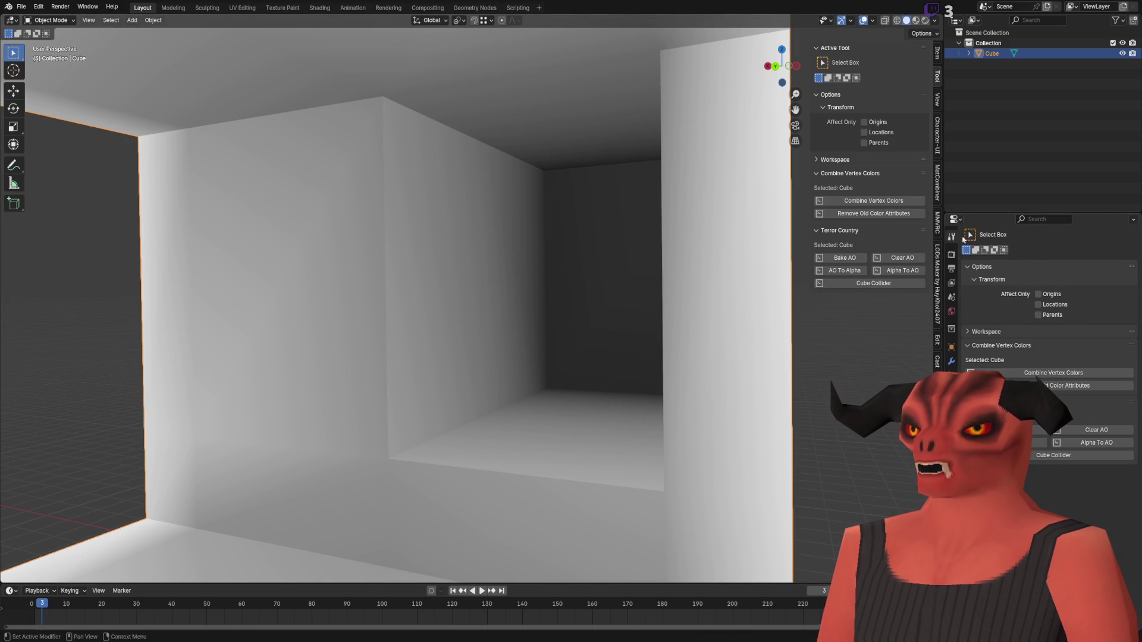
click(952, 254)
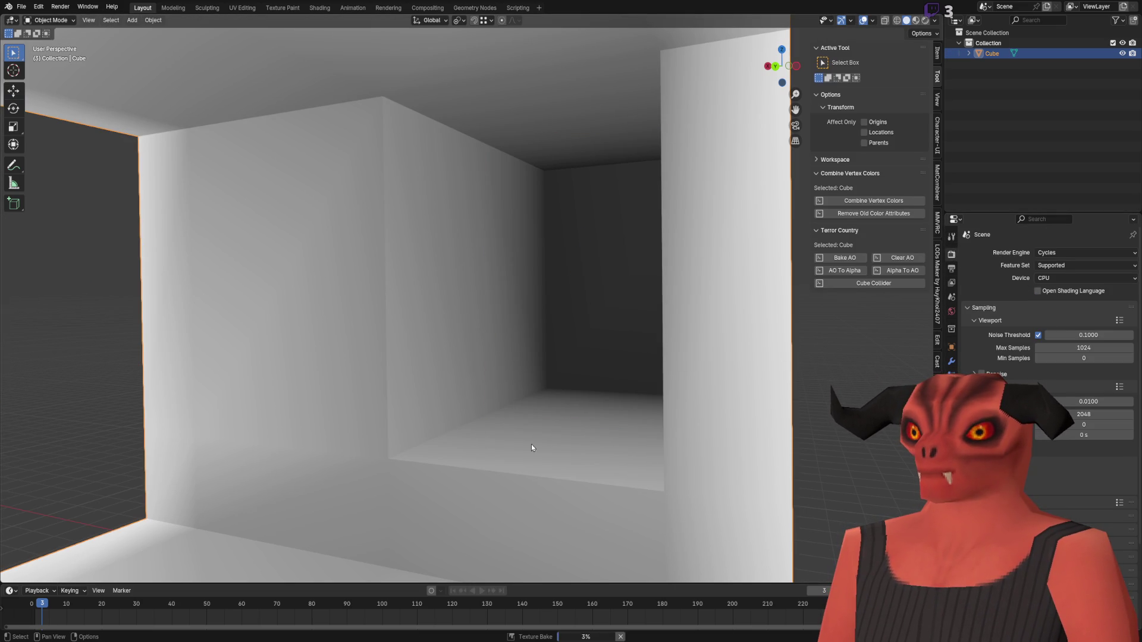
scroll(531, 445, up, 6)
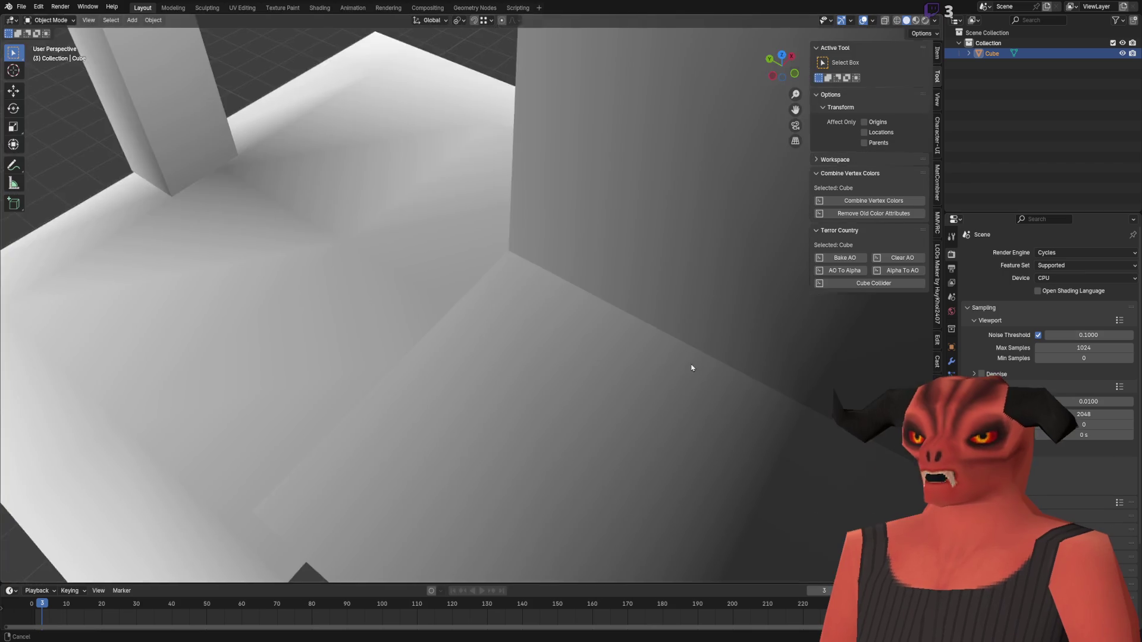
key(Escape)
scroll(651, 341, down, 5)
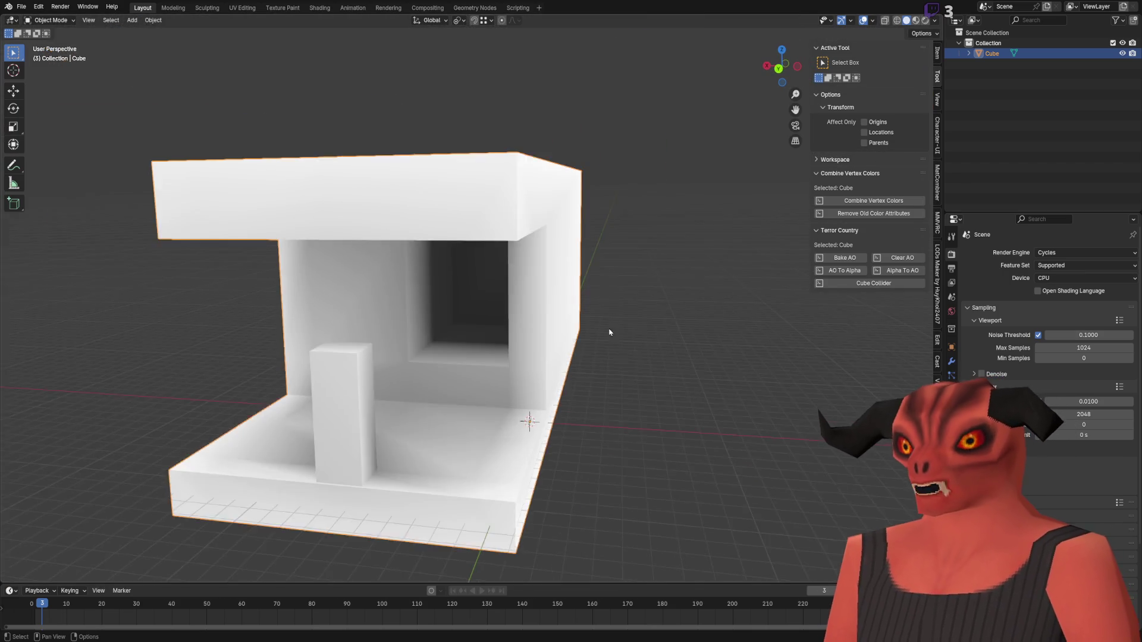
scroll(522, 415, up, 5)
- Set the viewport shading to a brighter white MatCap
click(934, 20)
click(926, 95)
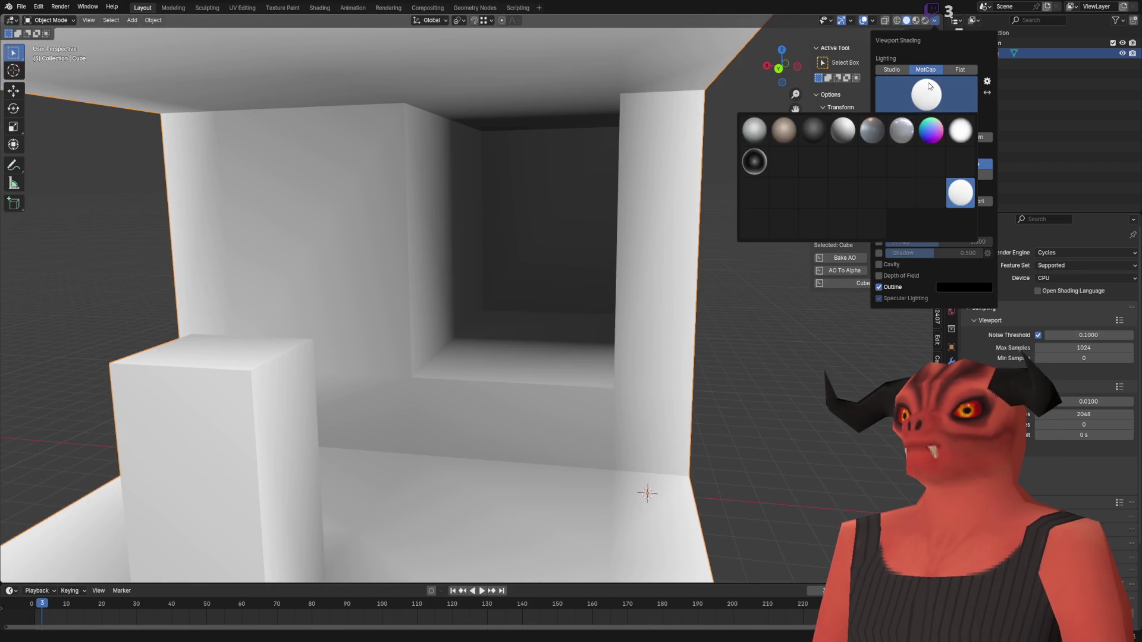
click(892, 70)
click(925, 70)
click(926, 98)
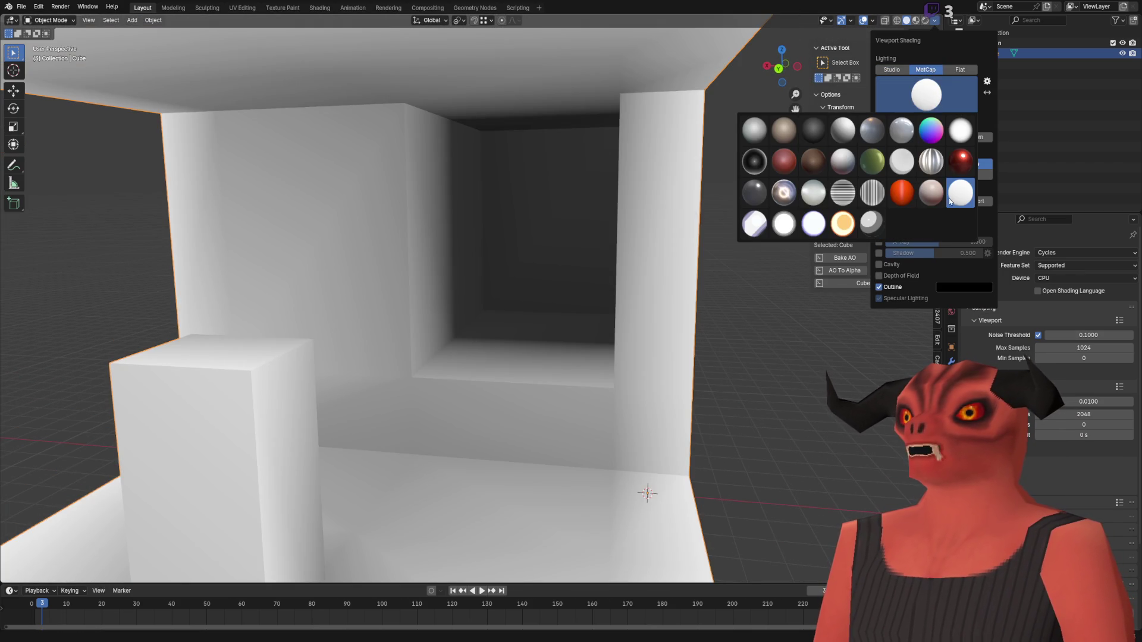
click(960, 130)
scroll(606, 294, down, 5)
scroll(506, 275, up, 7)
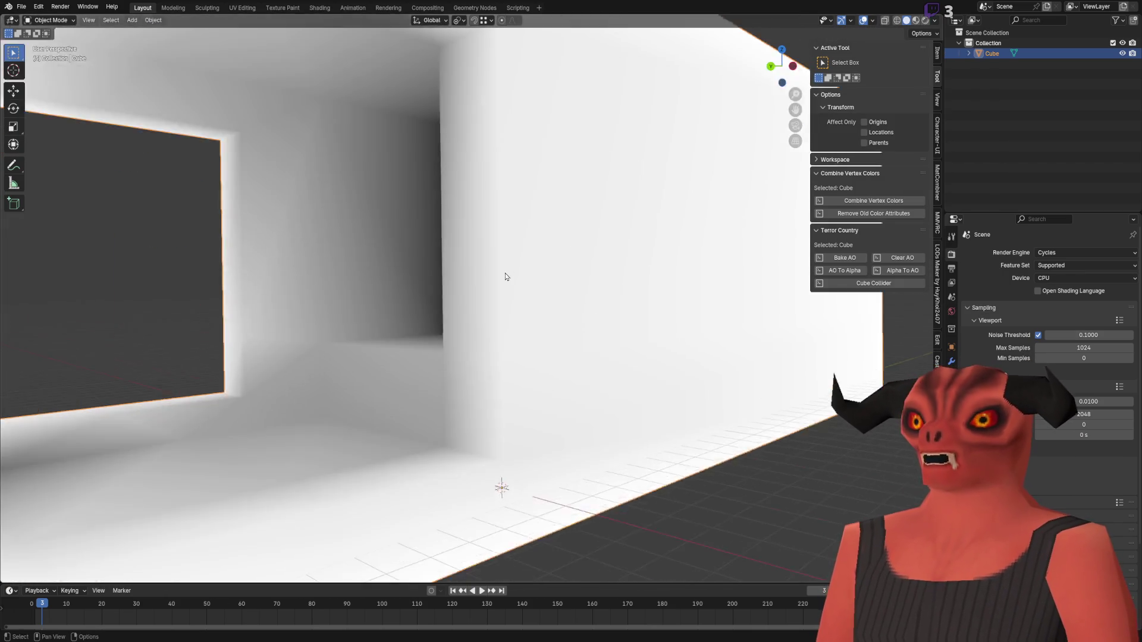
scroll(539, 304, up, 4)
- Move an inner wall face sideways along the X axis, then return to Object Mode
key(Tab)
scroll(593, 365, down, 5)
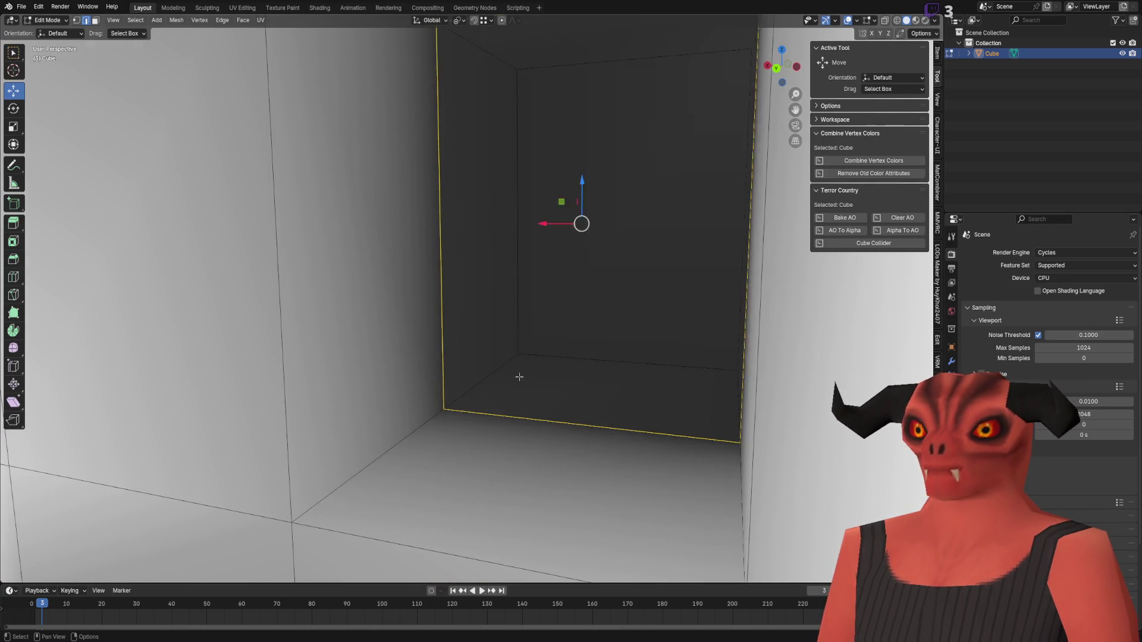
click(479, 203)
key(g)
key(x)
click(401, 254)
key(Tab)
scroll(515, 286, up, 3)
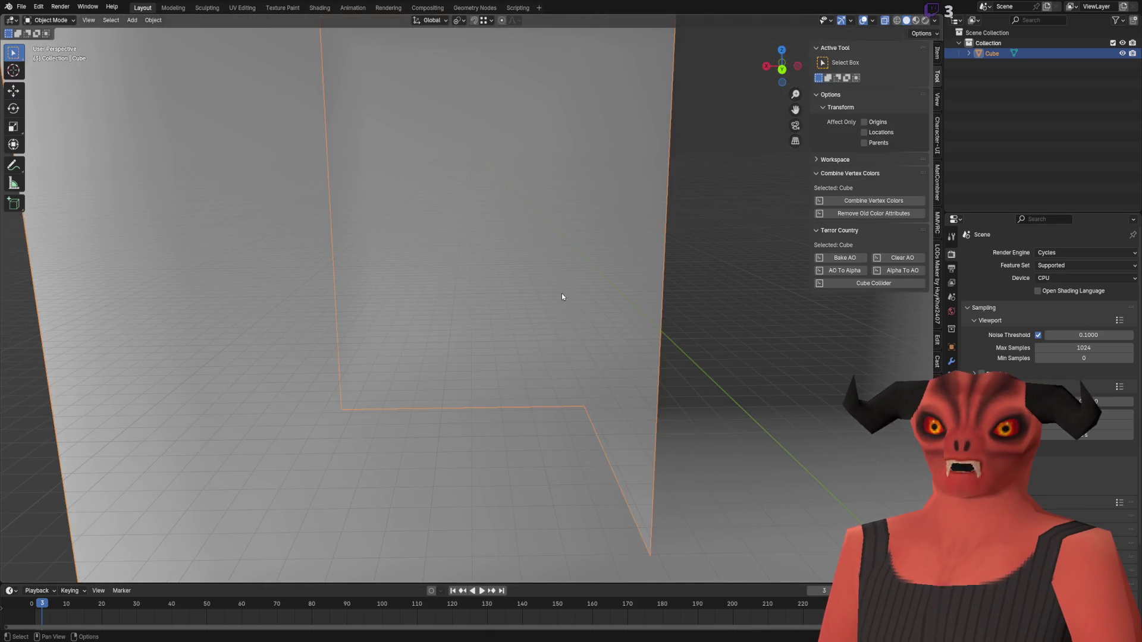
scroll(617, 298, down, 5)
scroll(566, 293, up, 8)
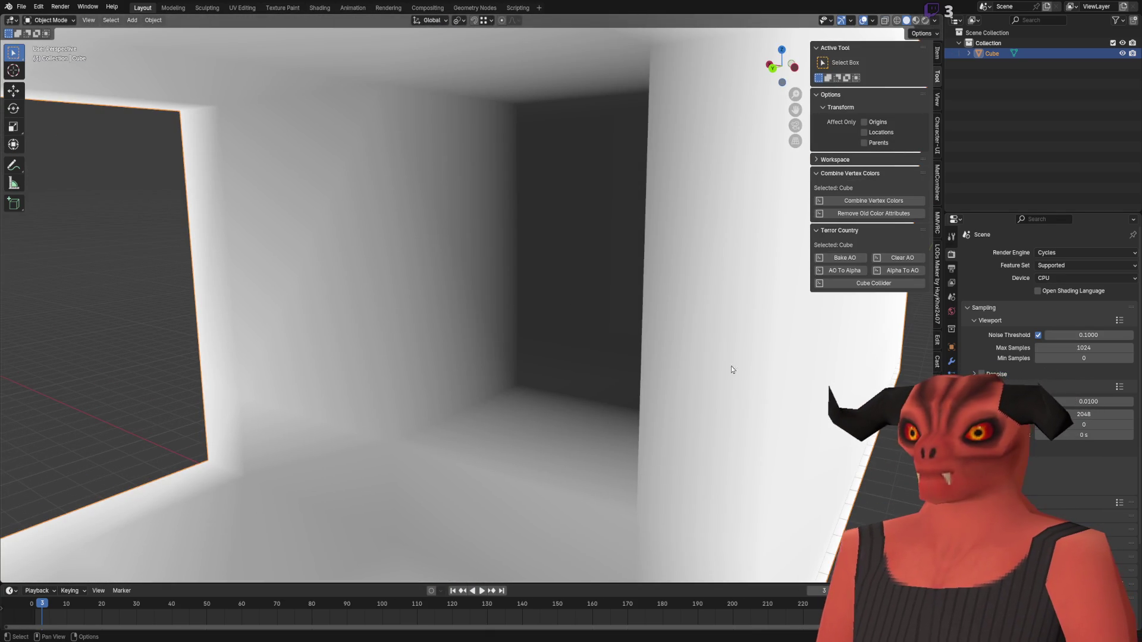
- Review the building's material, mesh data and render bake properties
click(951, 433)
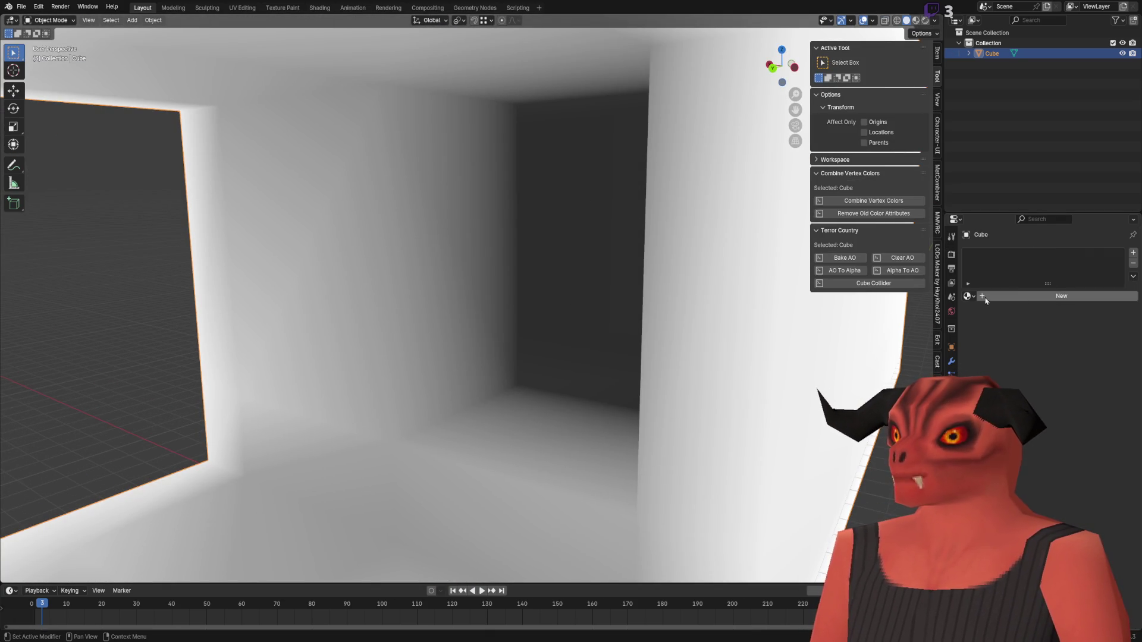
click(952, 418)
click(952, 254)
scroll(1046, 416, down, 5)
mouse_move(759, 475)
mouse_down()
mouse_move(505, 441)
mouse_move(596, 387)
mouse_move(484, 275)
mouse_move(470, 299)
mouse_move(403, 201)
mouse_move(372, 222)
mouse_move(491, 353)
mouse_move(570, 372)
mouse_move(563, 339)
mouse_move(533, 404)
mouse_move(527, 305)
mouse_up()
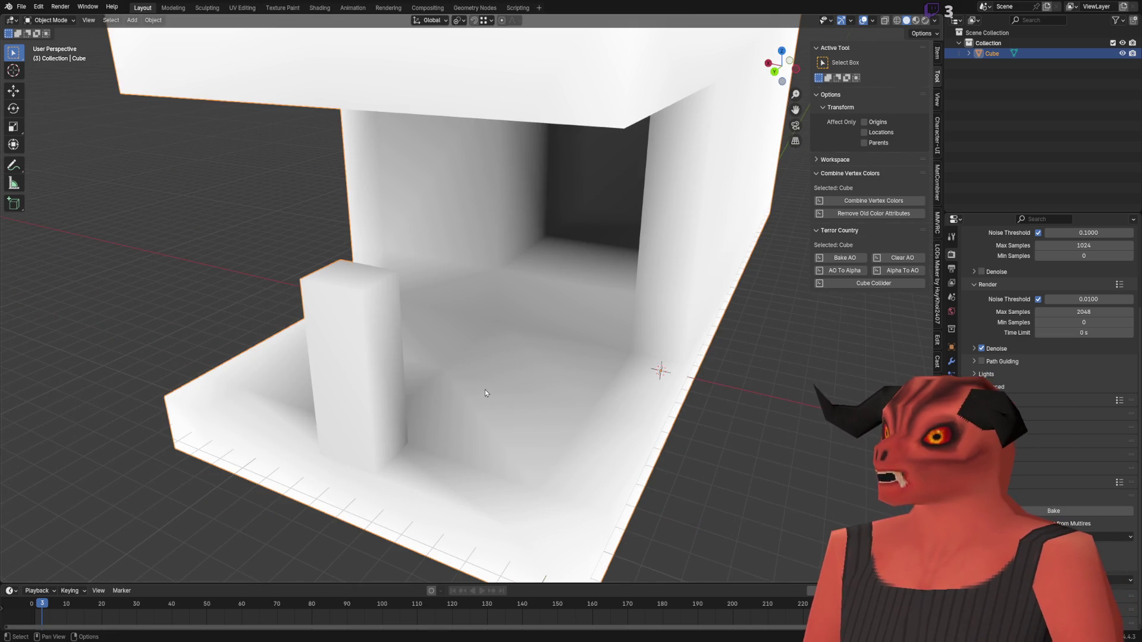
- Orbit past the dark interior corners and the white and grey walls, then enter Edit Mode
scroll(485, 393, up, 6)
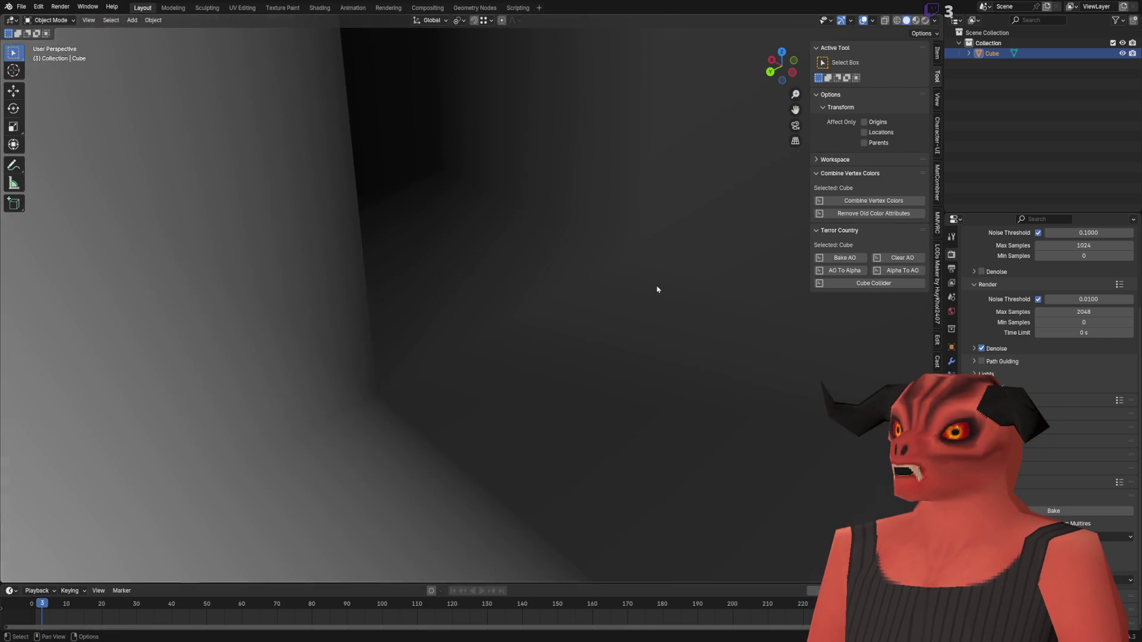
mouse_move(657, 289)
mouse_down()
mouse_move(572, 413)
mouse_move(620, 446)
mouse_move(523, 309)
mouse_move(404, 280)
mouse_move(476, 377)
mouse_move(632, 319)
mouse_move(560, 313)
mouse_move(498, 290)
mouse_move(502, 316)
mouse_move(461, 331)
mouse_move(624, 351)
mouse_move(576, 340)
mouse_up()
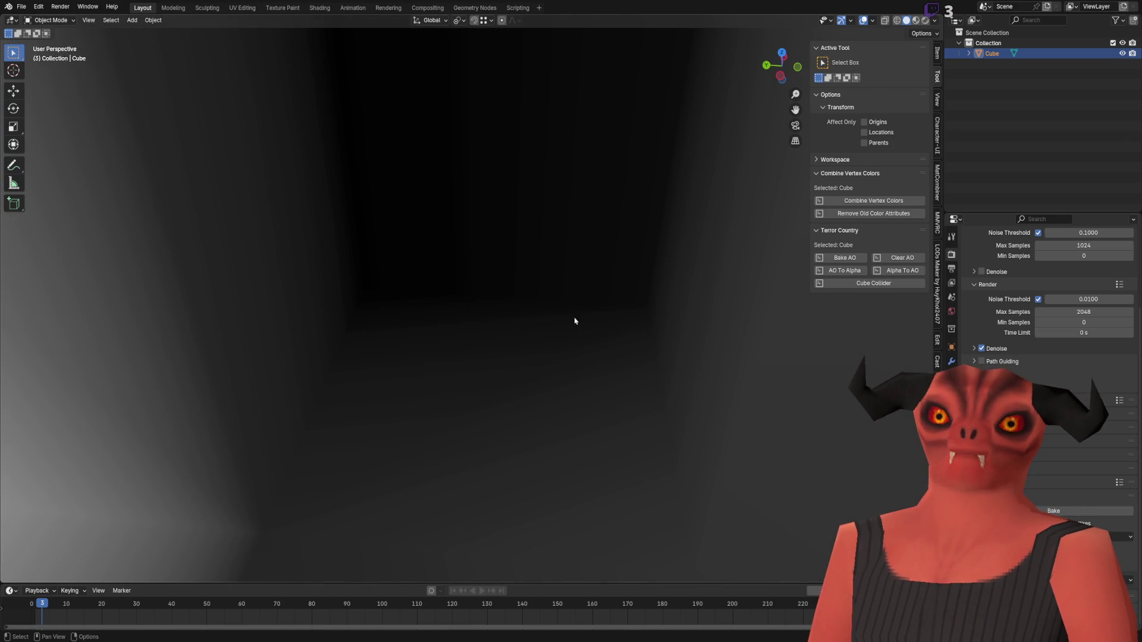
drag(433, 209, 475, 124)
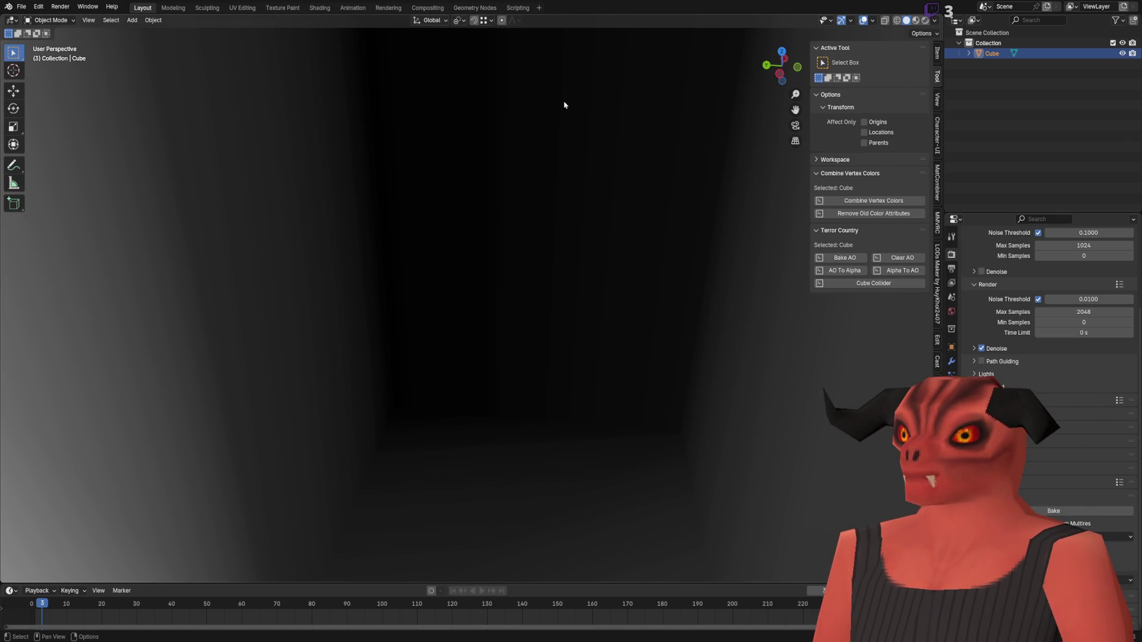
mouse_move(545, 386)
mouse_down()
mouse_move(632, 328)
mouse_move(574, 326)
mouse_up()
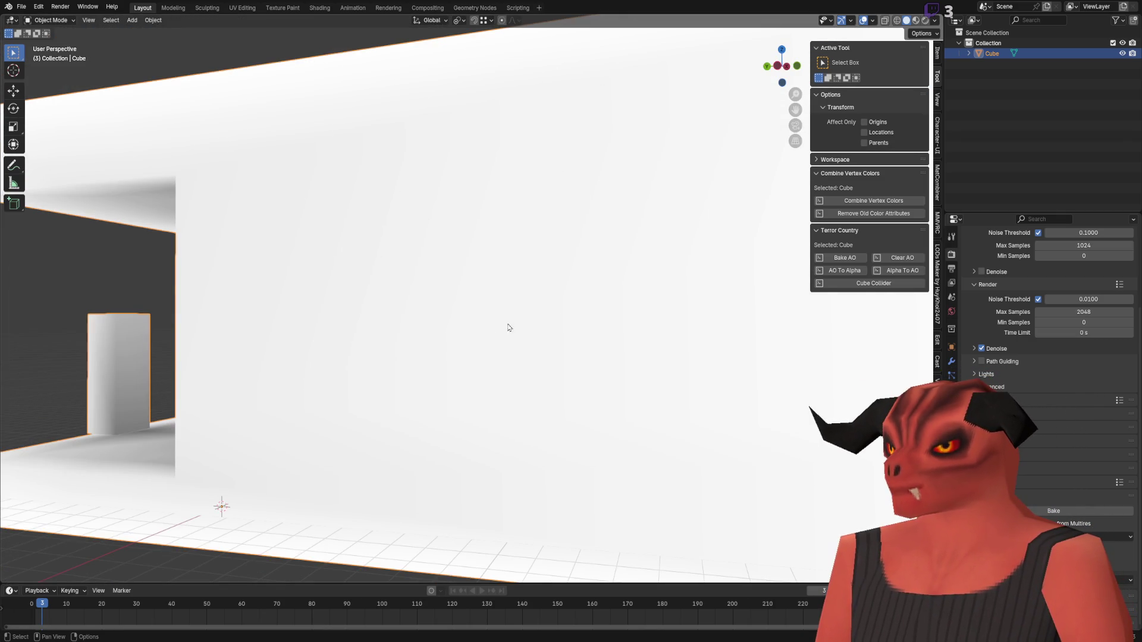
mouse_move(515, 413)
mouse_down()
mouse_move(489, 372)
mouse_move(600, 301)
mouse_move(543, 380)
mouse_move(579, 326)
mouse_move(471, 319)
mouse_move(515, 189)
mouse_up()
mouse_move(418, 340)
mouse_down()
mouse_move(559, 314)
mouse_move(484, 244)
mouse_up()
scroll(483, 244, down, 10)
key(Tab)
scroll(553, 247, up, 8)
mouse_move(553, 247)
mouse_down()
mouse_move(530, 276)
mouse_move(557, 372)
mouse_up()
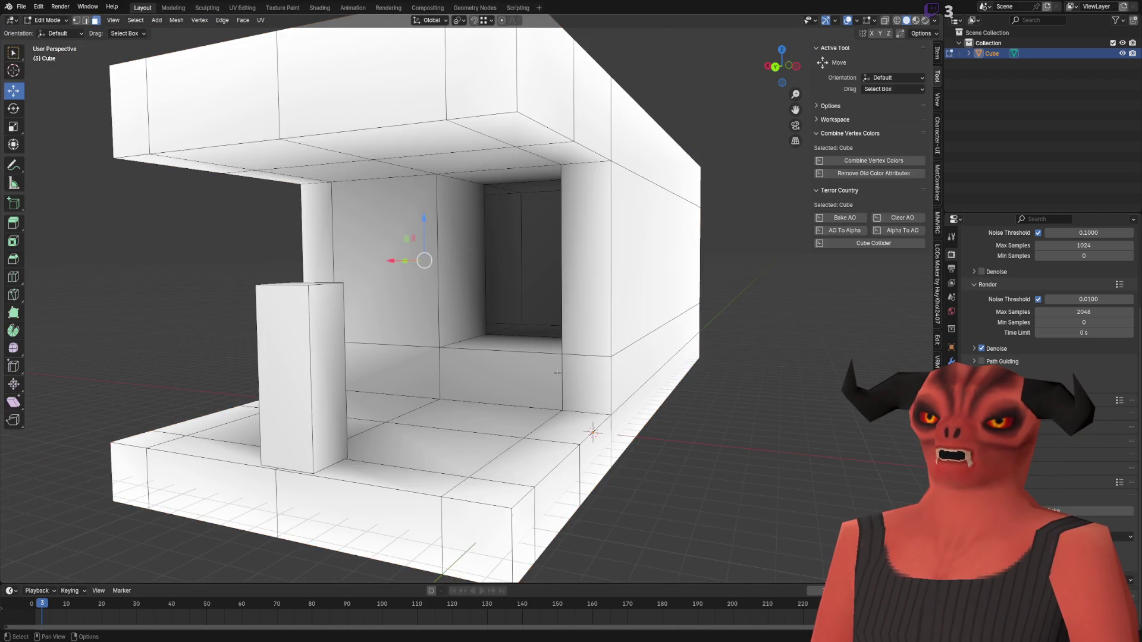
- Return to Object Mode and orbit around the building's interior walls and floor
key(Tab)
scroll(557, 372, down, 5)
scroll(573, 295, up, 6)
mouse_move(502, 345)
mouse_down()
mouse_move(472, 217)
mouse_move(497, 225)
mouse_up()
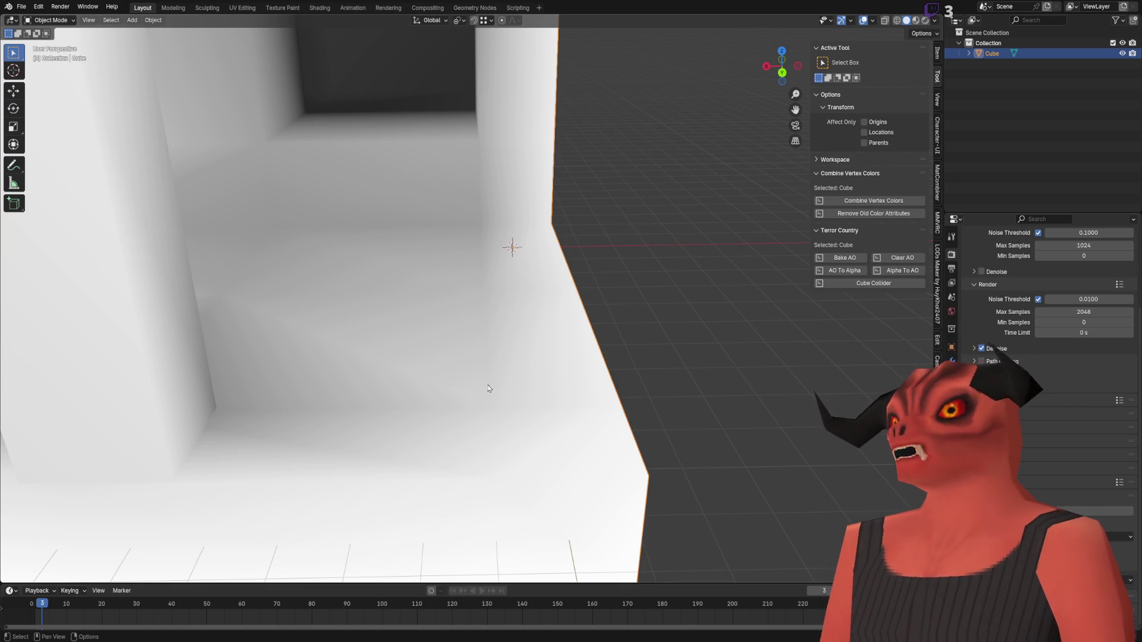
mouse_move(267, 405)
mouse_down()
mouse_move(480, 366)
mouse_move(620, 383)
mouse_move(546, 225)
mouse_move(462, 189)
mouse_move(347, 243)
mouse_move(450, 264)
mouse_move(509, 297)
mouse_move(333, 310)
mouse_up()
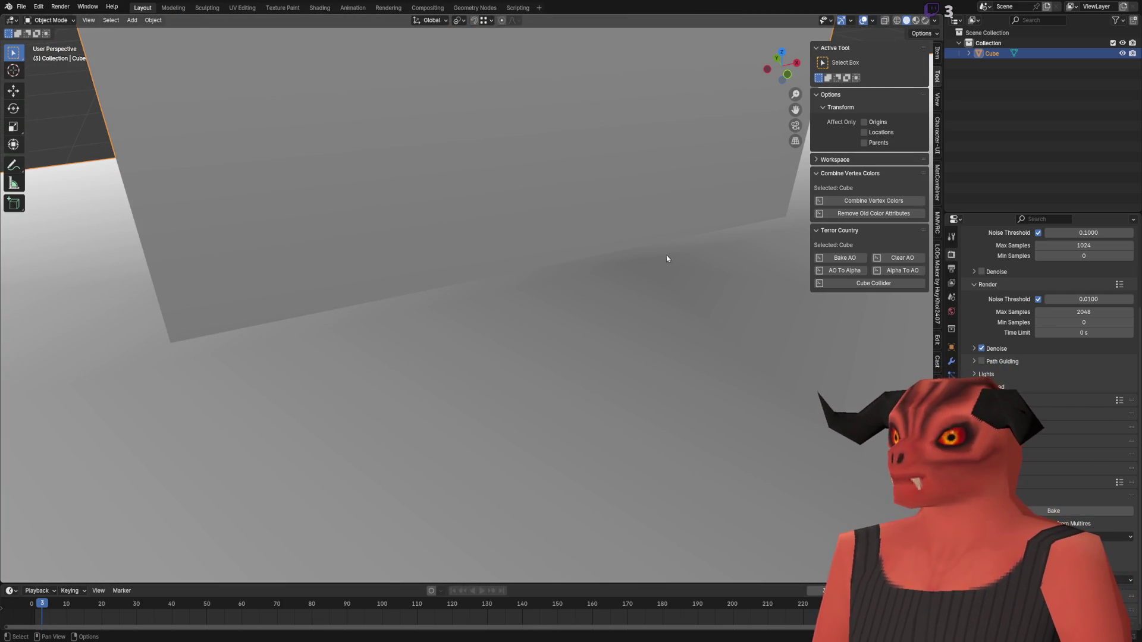
mouse_move(434, 320)
mouse_down()
mouse_move(628, 305)
mouse_move(688, 440)
mouse_up()
mouse_move(658, 364)
mouse_down()
mouse_move(593, 403)
mouse_move(613, 301)
mouse_move(605, 333)
mouse_up()
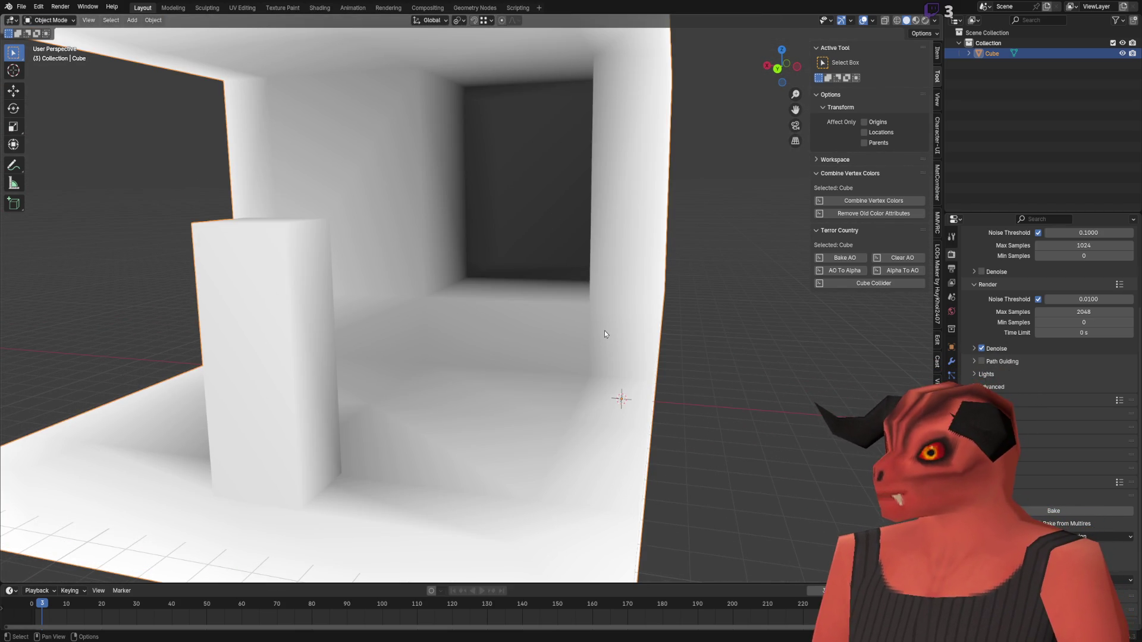
scroll(624, 332, down, 4)
- Subdivide all of the building's faces in Edit Mode, then return to Object Mode
key(Tab)
key(a)
right_click(642, 333)
click(642, 331)
key(Tab)
- Orbit closer to the walls and briefly re-enter Edit Mode with all faces selected
scroll(641, 337, up, 5)
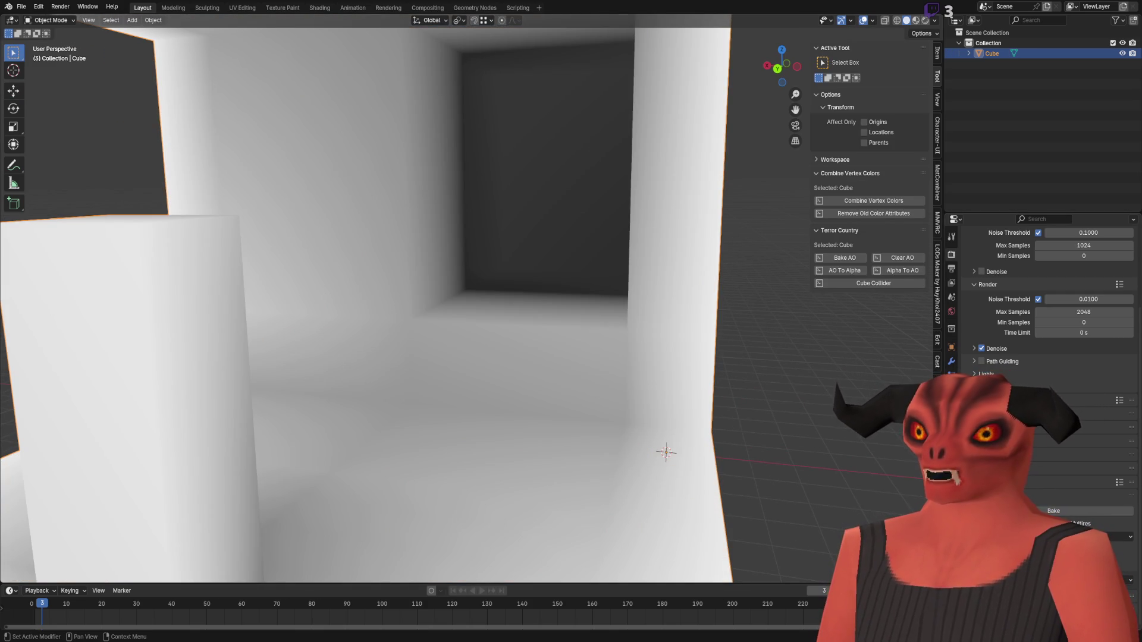
scroll(539, 341, down, 6)
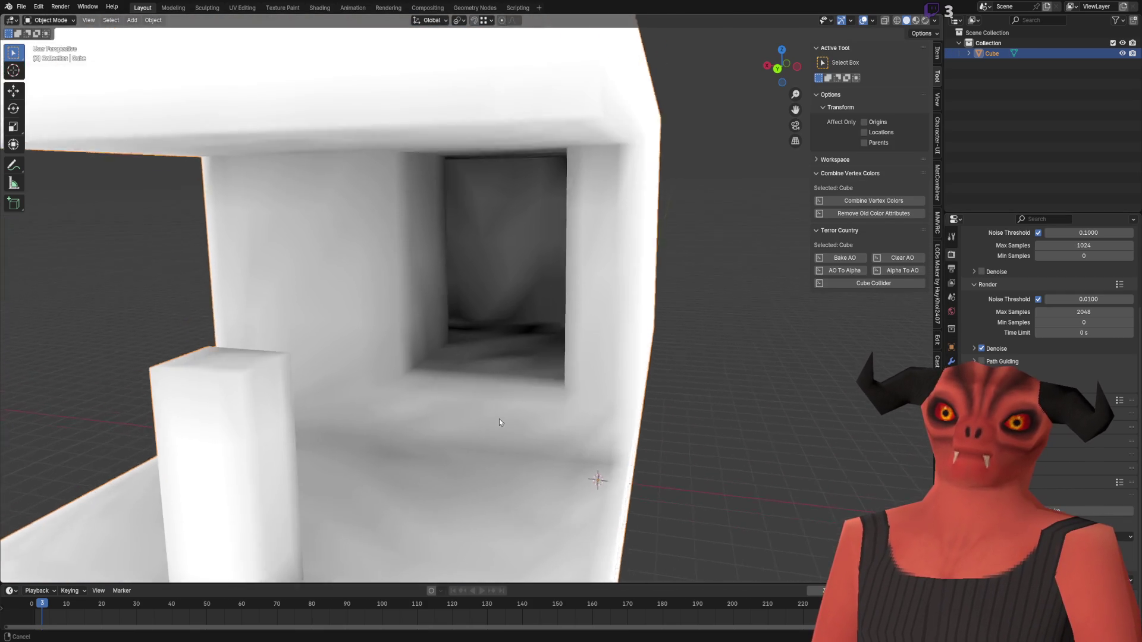
scroll(454, 345, up, 6)
mouse_move(622, 320)
mouse_down()
mouse_move(464, 341)
mouse_move(555, 230)
mouse_move(558, 305)
mouse_move(609, 336)
mouse_move(619, 326)
mouse_move(326, 311)
mouse_move(622, 338)
mouse_move(1010, 330)
mouse_up()
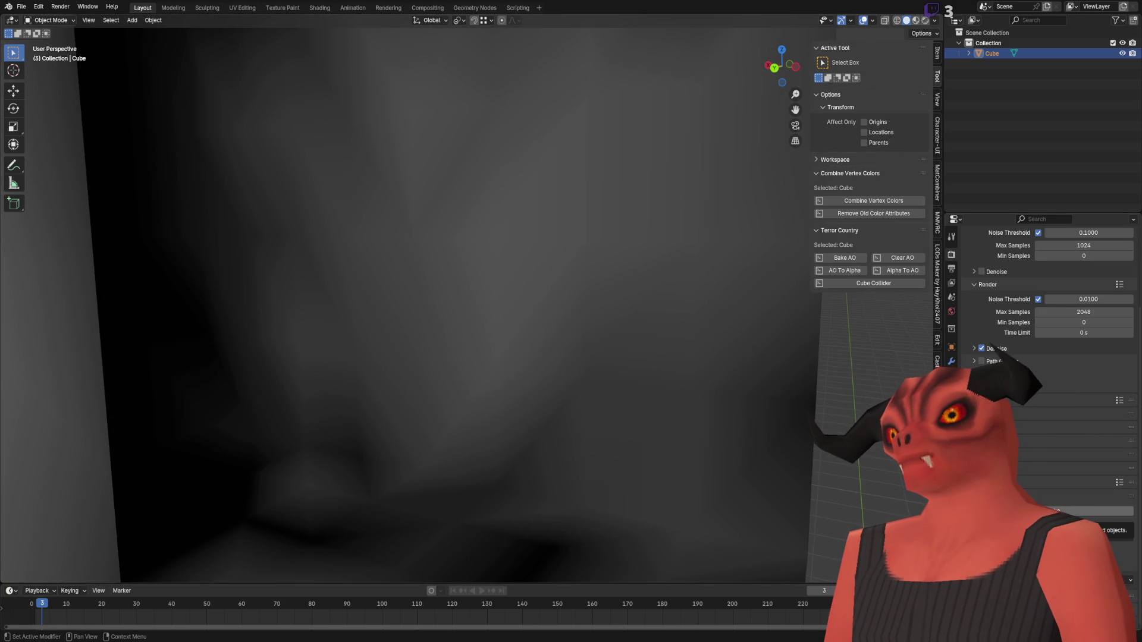
key(Tab)
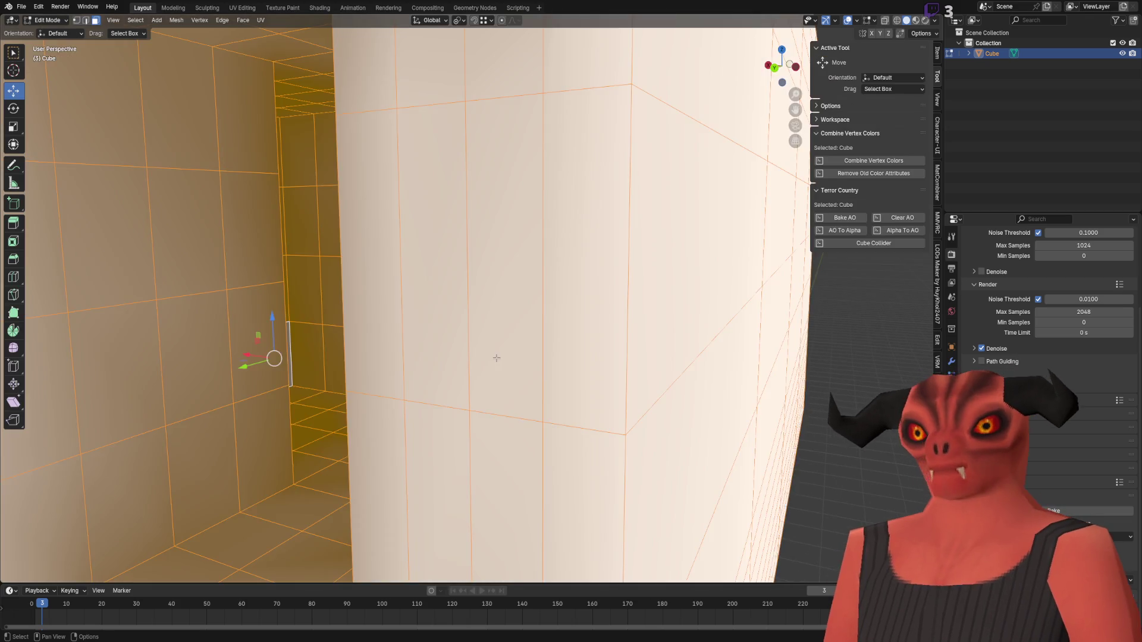
right_click(531, 351)
key(Tab)
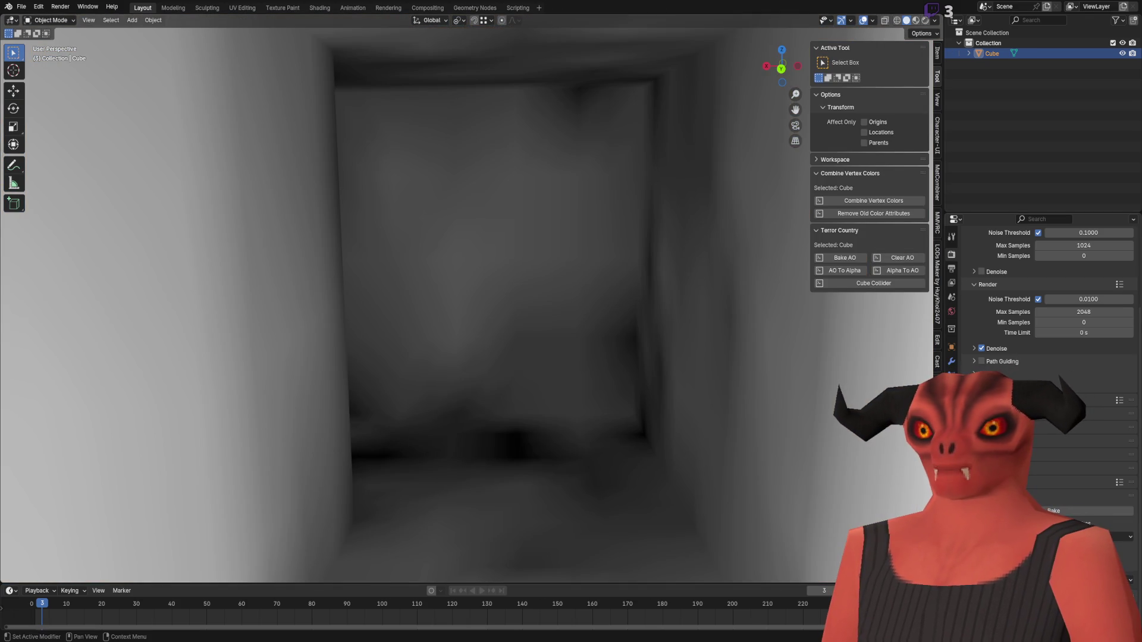
- Inspect the re-baked shading up close, then orbit out to look into the doorway
drag(612, 286, 527, 299)
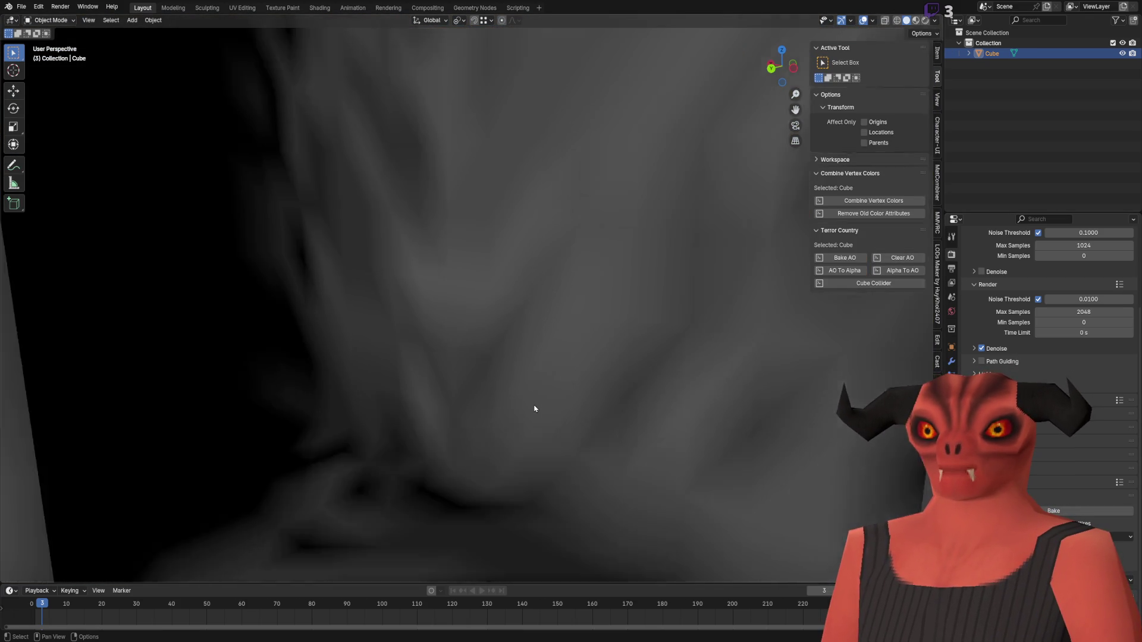
scroll(535, 410, down, 6)
mouse_move(683, 250)
mouse_down()
mouse_move(581, 262)
mouse_move(557, 364)
mouse_move(475, 316)
mouse_up()
scroll(475, 316, down, 8)
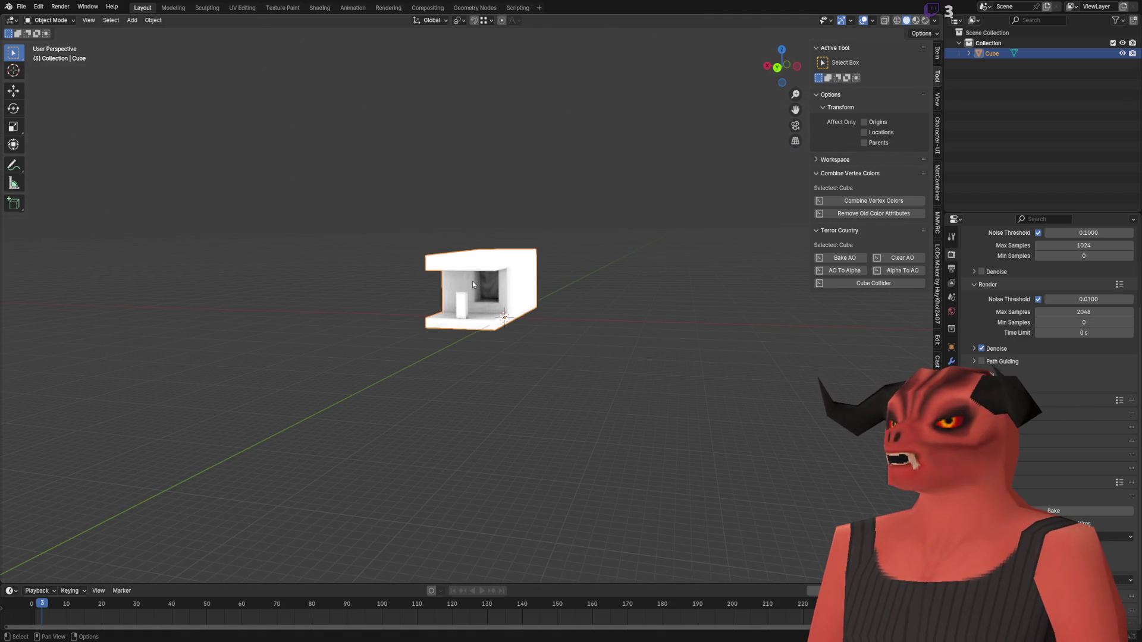
scroll(488, 295, up, 3)
scroll(496, 283, up, 6)
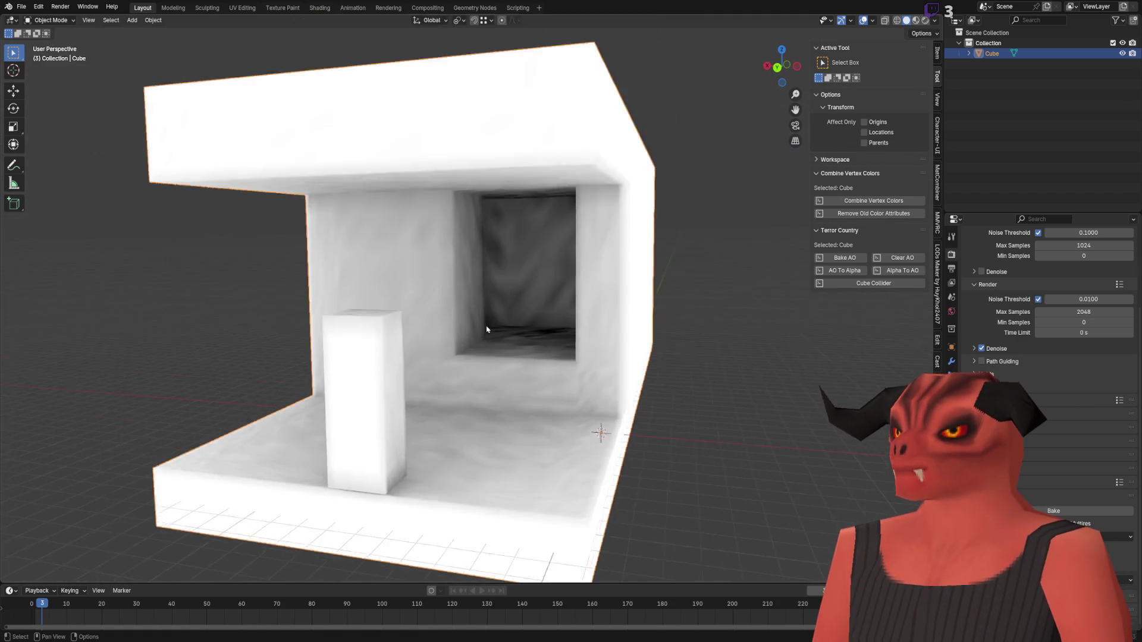
mouse_move(364, 382)
mouse_down()
mouse_move(275, 319)
mouse_move(434, 318)
mouse_move(559, 234)
mouse_move(469, 276)
mouse_up()
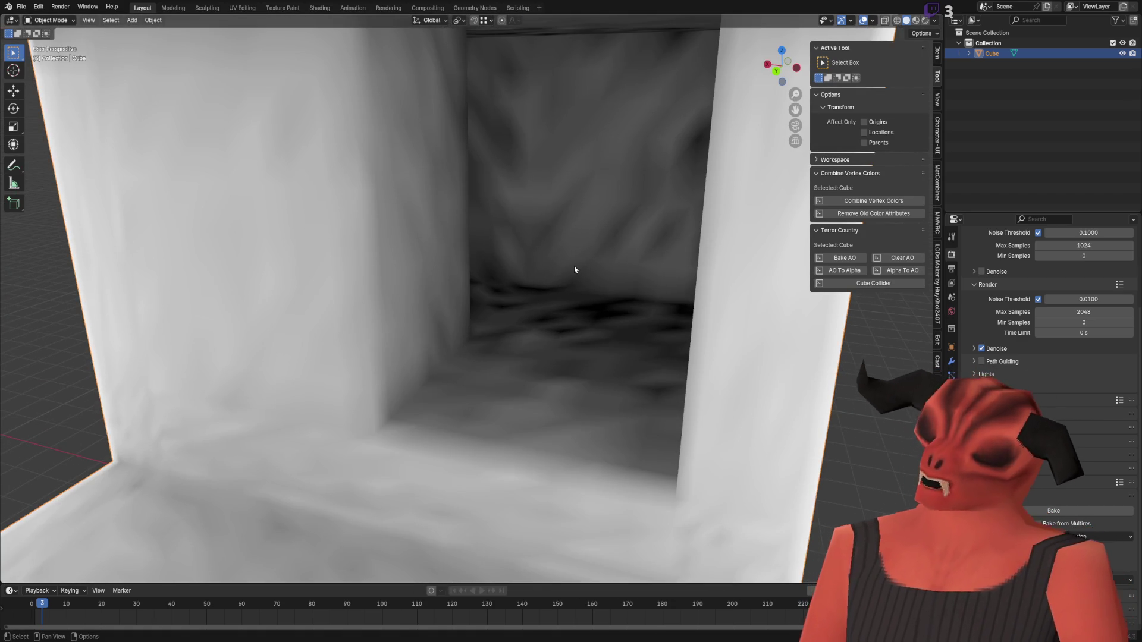
scroll(575, 266, down, 5)
- Toggle Edit Mode, orbit through the doorway into the dark interior, and frame the whole building
key(Tab)
scroll(600, 265, down, 2)
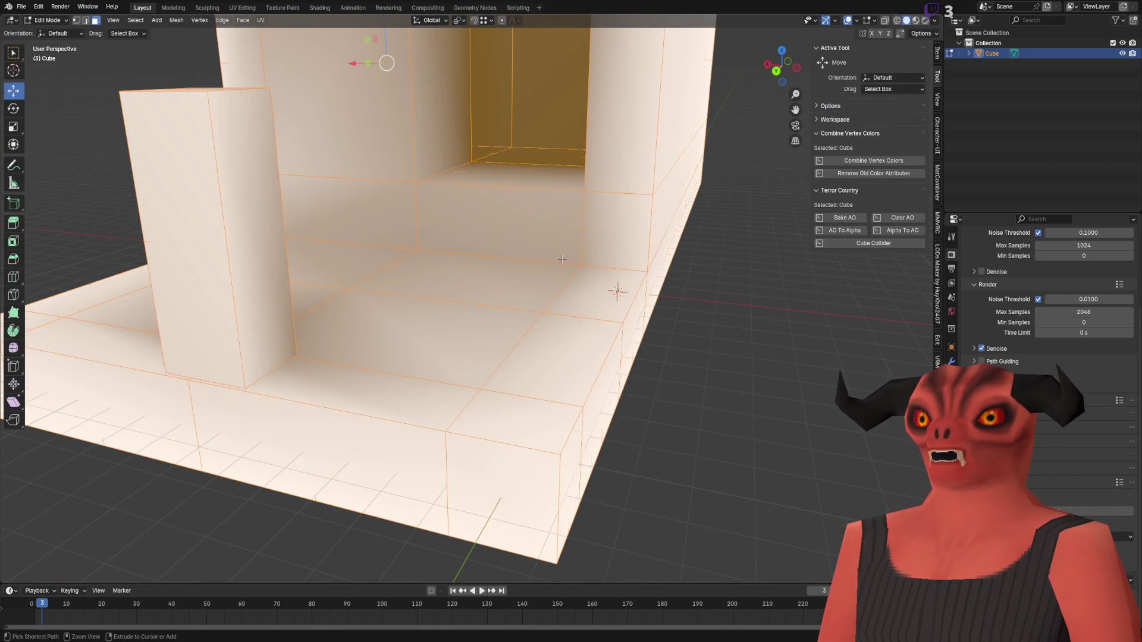
scroll(366, 297, up, 3)
key(Tab)
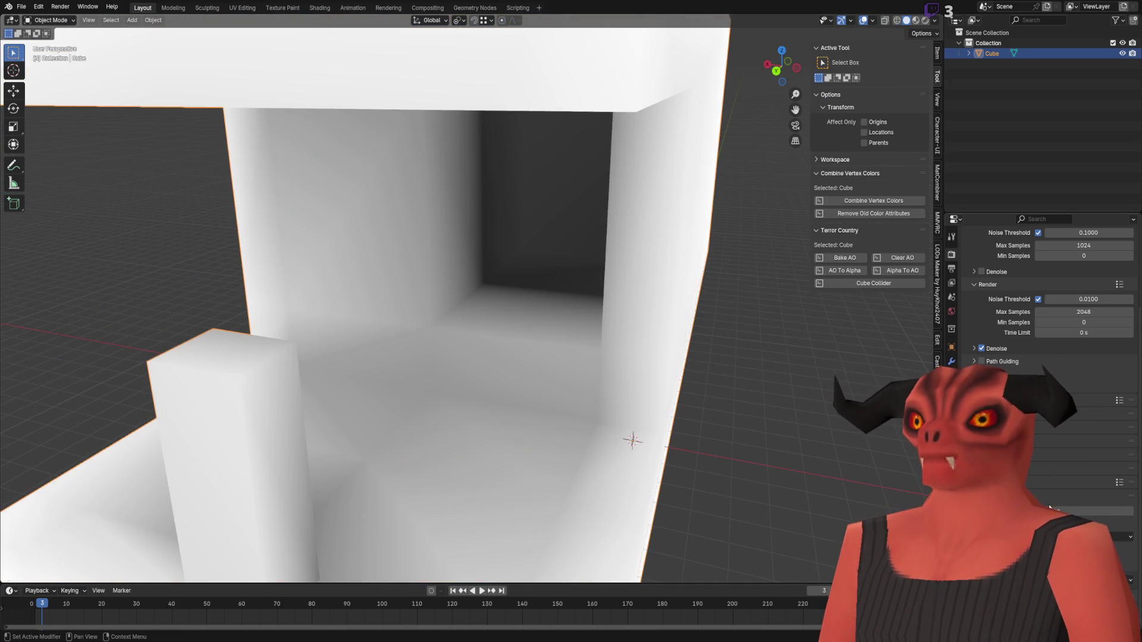
mouse_move(708, 376)
mouse_down()
mouse_move(683, 448)
mouse_move(571, 390)
mouse_move(670, 367)
mouse_move(660, 365)
mouse_up()
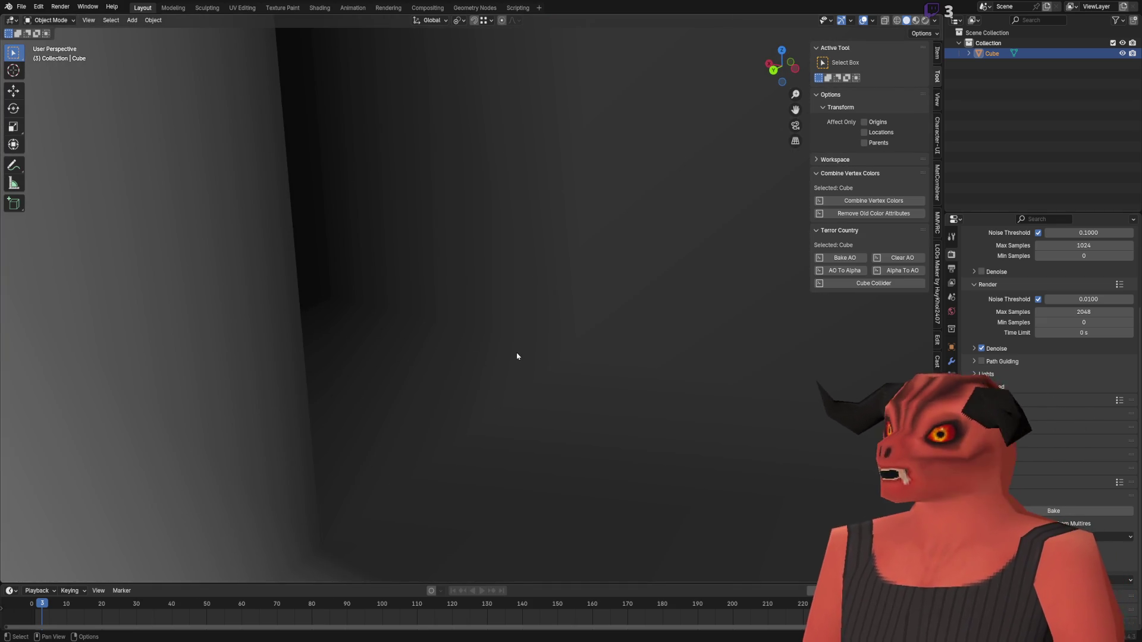
key(KP_Decimal)
key(Tab)
right_click(568, 300)
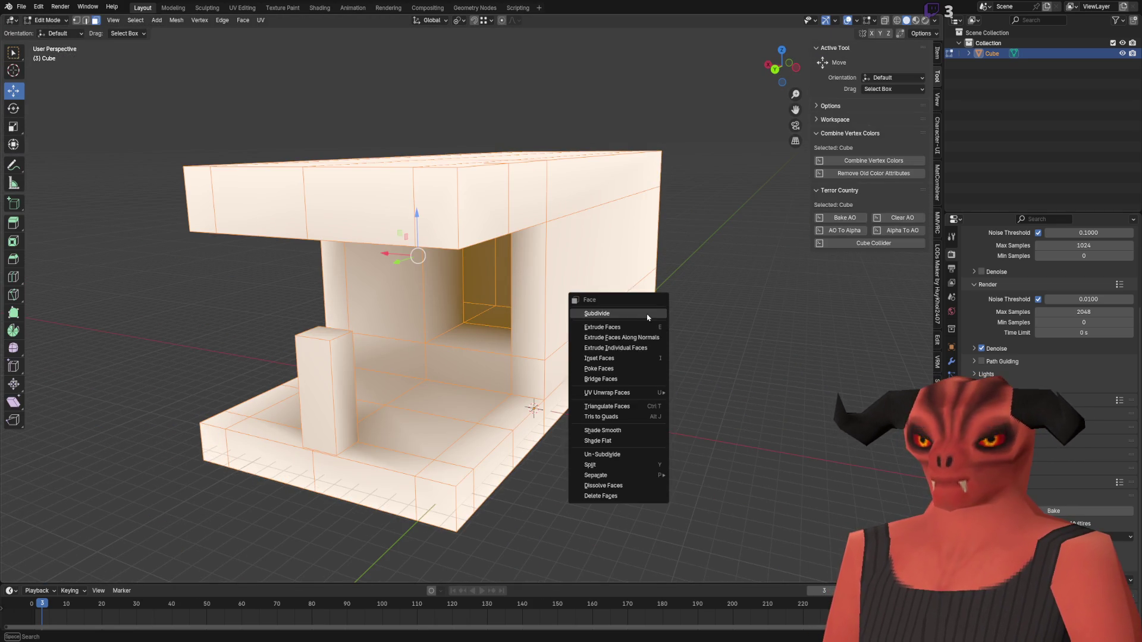
click(594, 308)
scroll(527, 348, up, 5)
key(Tab)
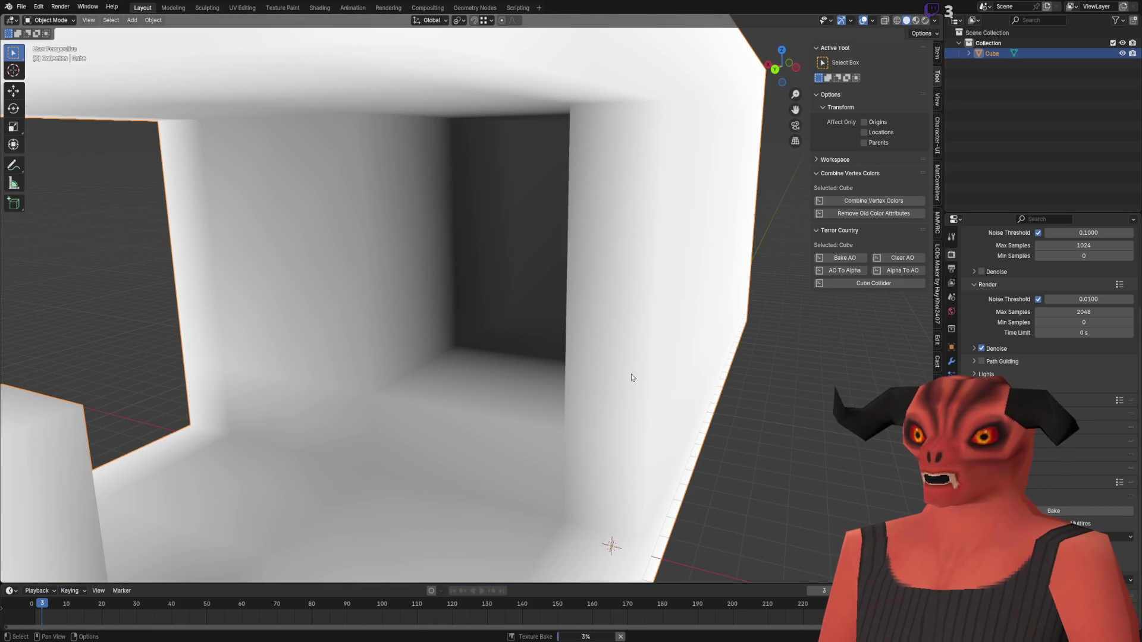
scroll(471, 327, up, 6)
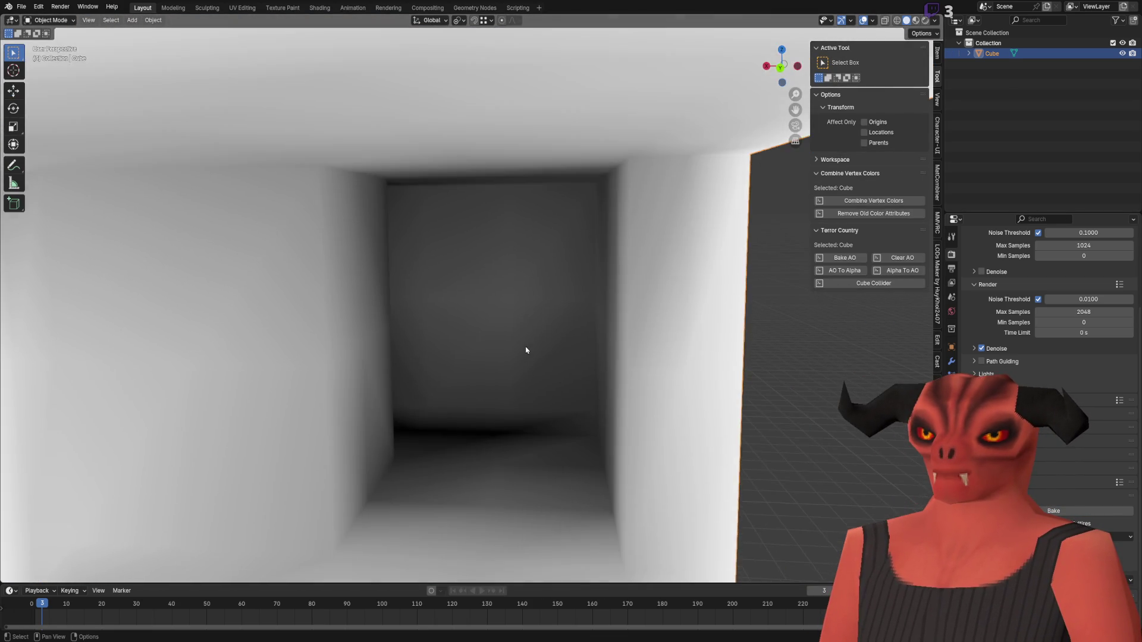
scroll(526, 350, up, 3)
mouse_move(523, 323)
mouse_down()
mouse_move(648, 309)
mouse_move(448, 401)
mouse_move(555, 323)
mouse_move(528, 333)
mouse_move(559, 291)
mouse_move(533, 286)
mouse_move(527, 349)
mouse_move(587, 212)
mouse_move(566, 327)
mouse_move(553, 286)
mouse_move(535, 280)
mouse_move(395, 291)
mouse_move(483, 253)
mouse_move(619, 268)
mouse_move(527, 255)
mouse_move(556, 117)
mouse_up()
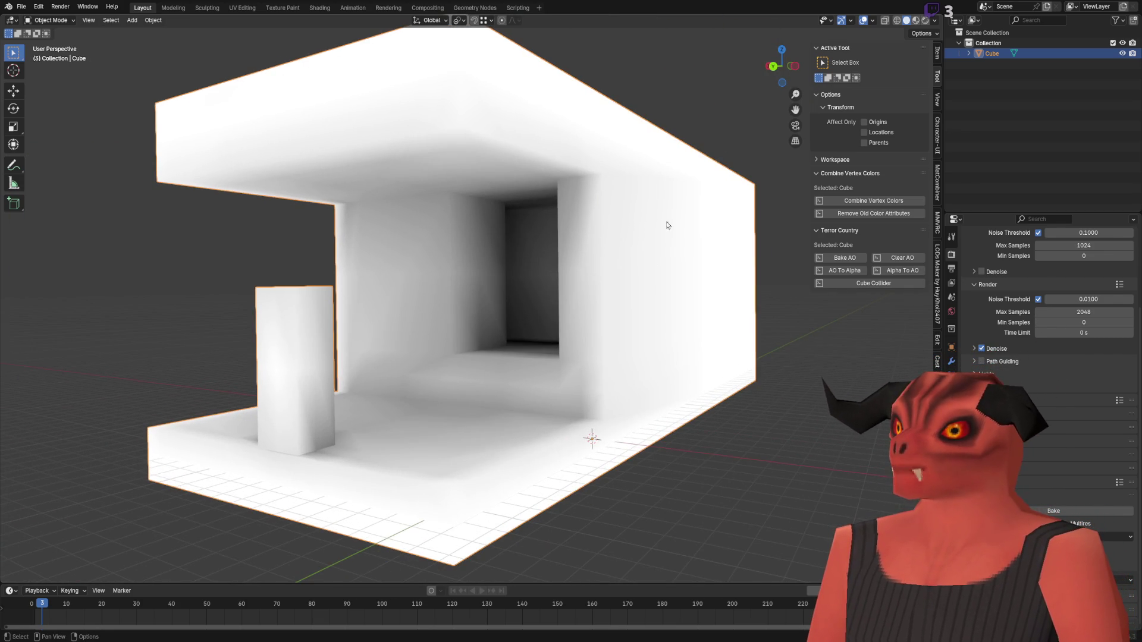
- Check the viewport shading options and fly into the room to view its baked shading
scroll(666, 202, down, 2)
click(934, 21)
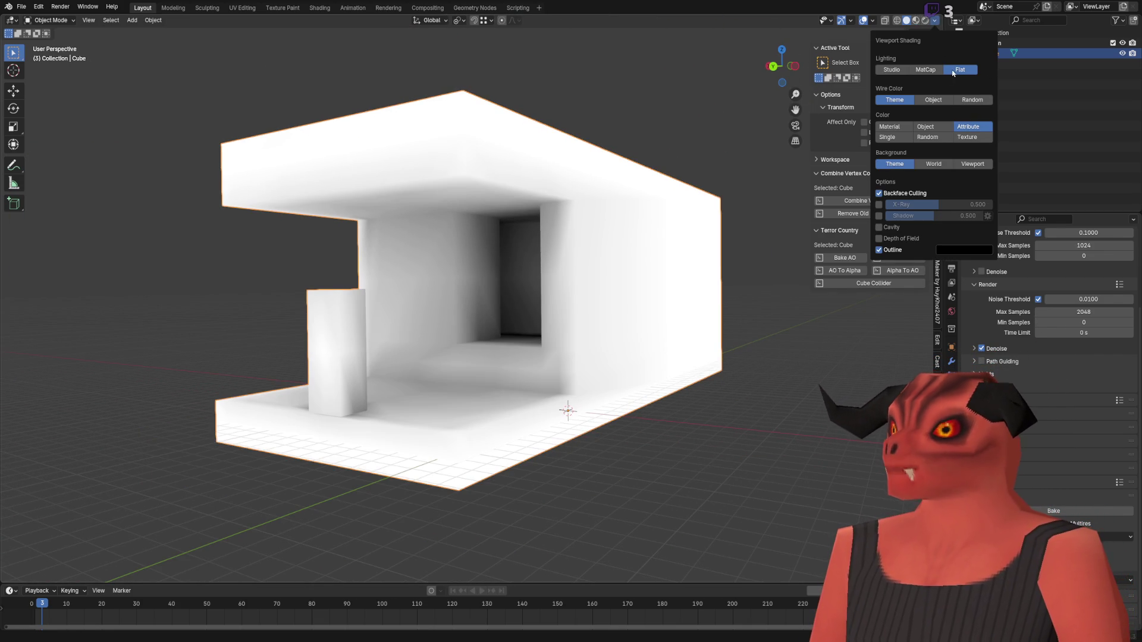
key(shift+grave)
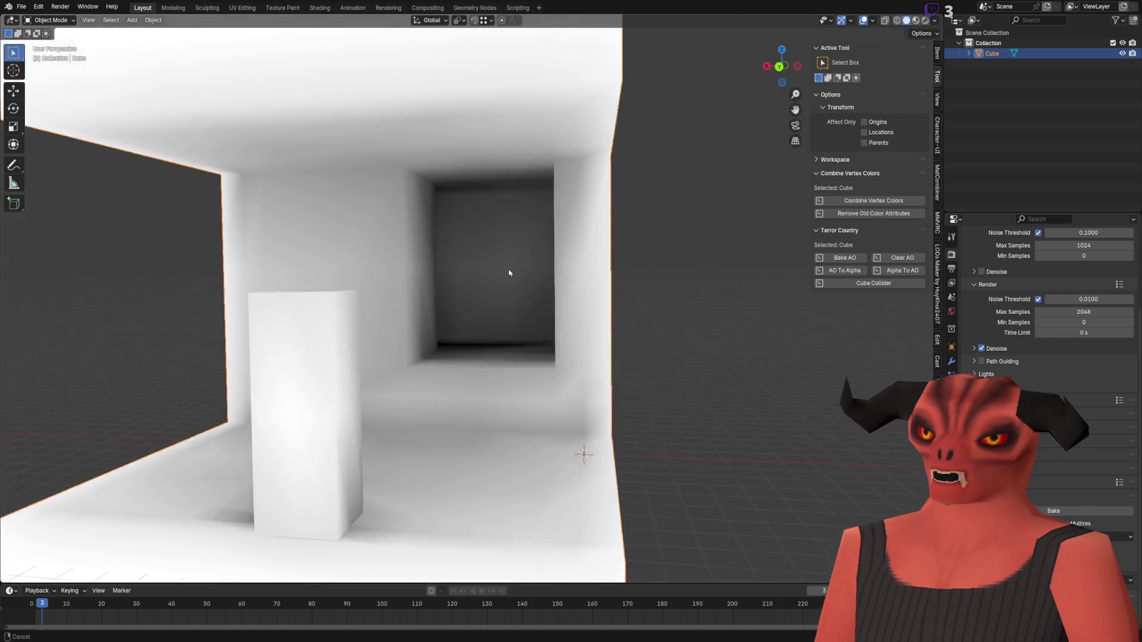
click(483, 197)
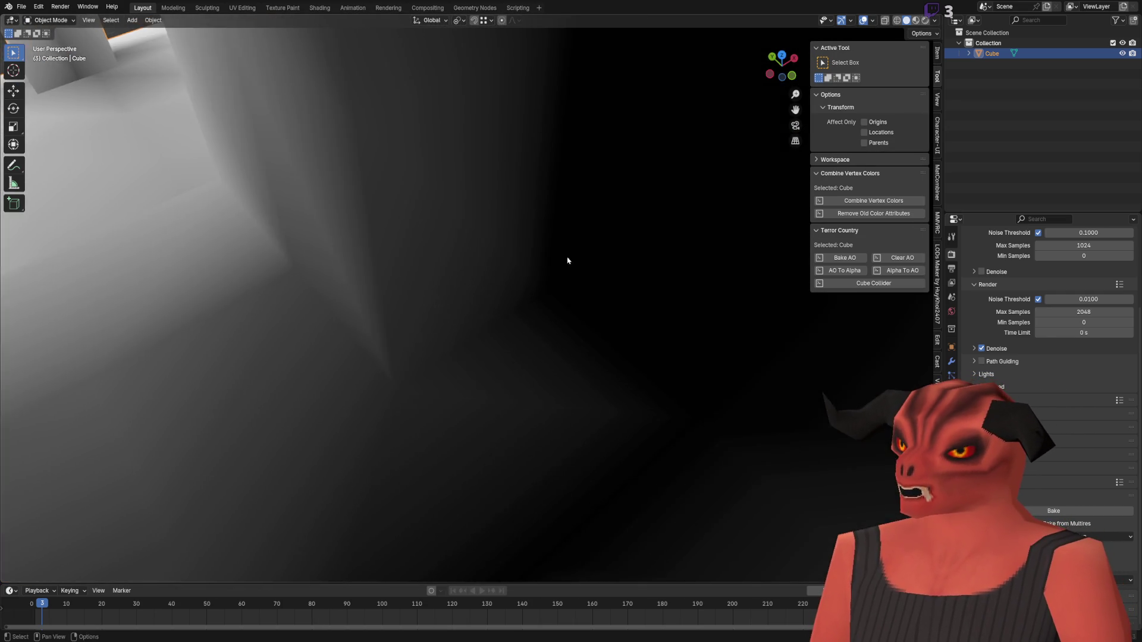
mouse_move(567, 260)
mouse_down()
mouse_move(520, 237)
mouse_move(512, 301)
mouse_move(511, 256)
mouse_up()
mouse_move(552, 330)
mouse_down()
mouse_move(572, 324)
mouse_move(555, 280)
mouse_move(597, 239)
mouse_move(464, 250)
mouse_move(383, 372)
mouse_move(547, 67)
mouse_move(497, 315)
mouse_move(372, 333)
mouse_move(544, 268)
mouse_move(566, 292)
mouse_move(609, 280)
mouse_up()
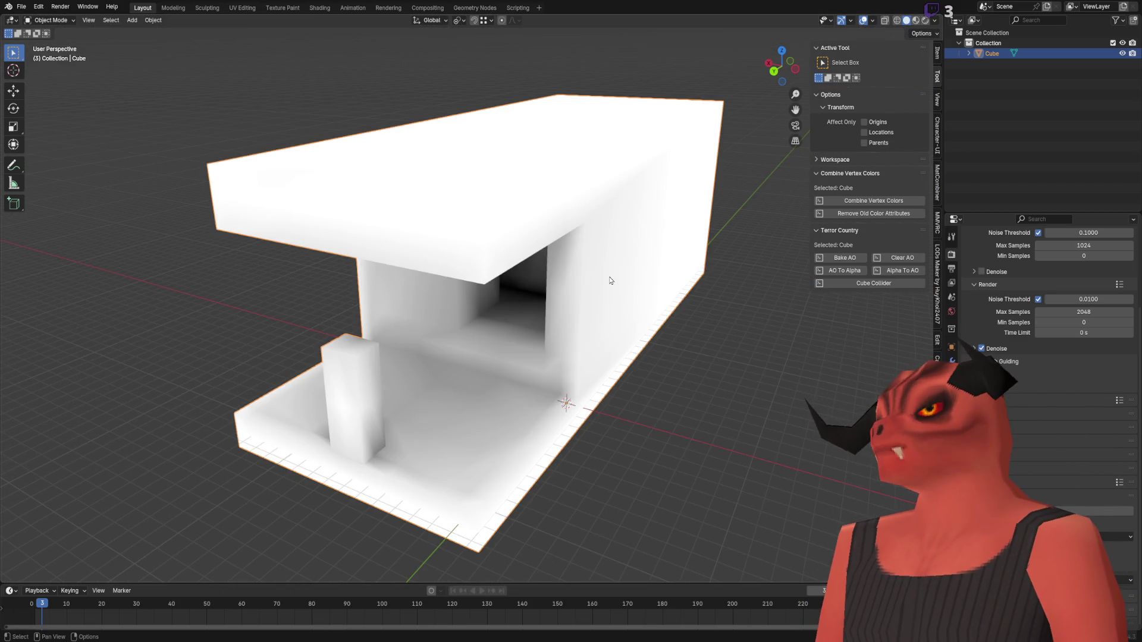
- Zoom to a close-up of an inner wall, then bring up the interaction mode list
scroll(601, 280, up, 5)
scroll(561, 280, down, 6)
scroll(548, 281, up, 2)
scroll(544, 264, up, 2)
scroll(565, 283, up, 3)
mouse_move(565, 283)
mouse_down()
mouse_move(530, 288)
mouse_move(640, 265)
mouse_move(622, 273)
mouse_move(630, 204)
mouse_move(554, 216)
mouse_move(528, 254)
mouse_up()
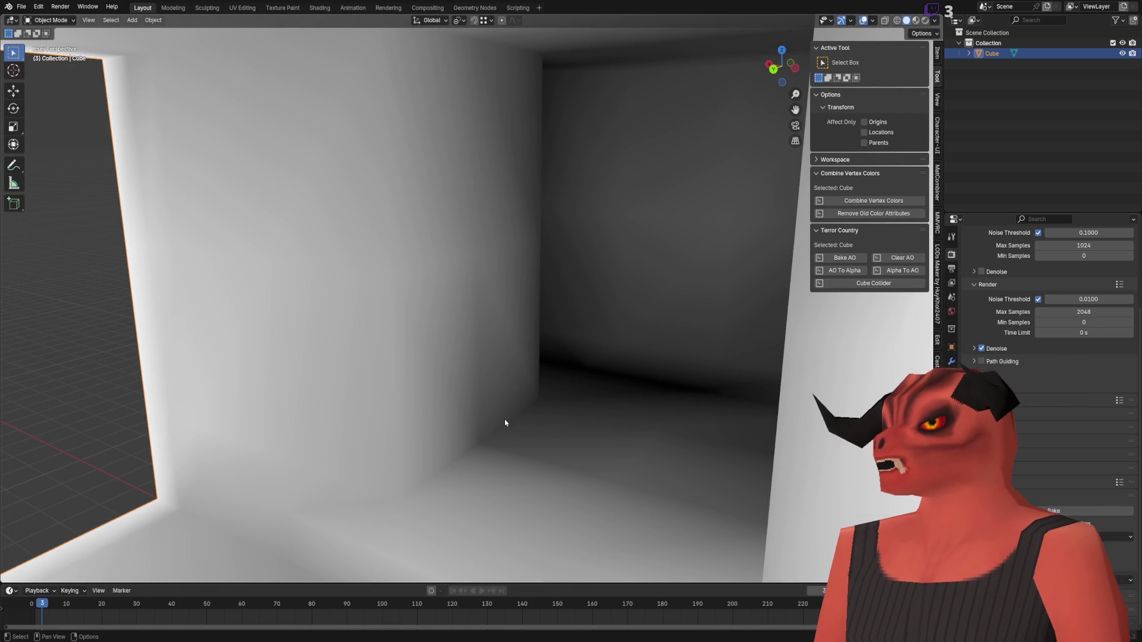
scroll(505, 419, down, 8)
scroll(504, 419, up, 10)
click(50, 19)
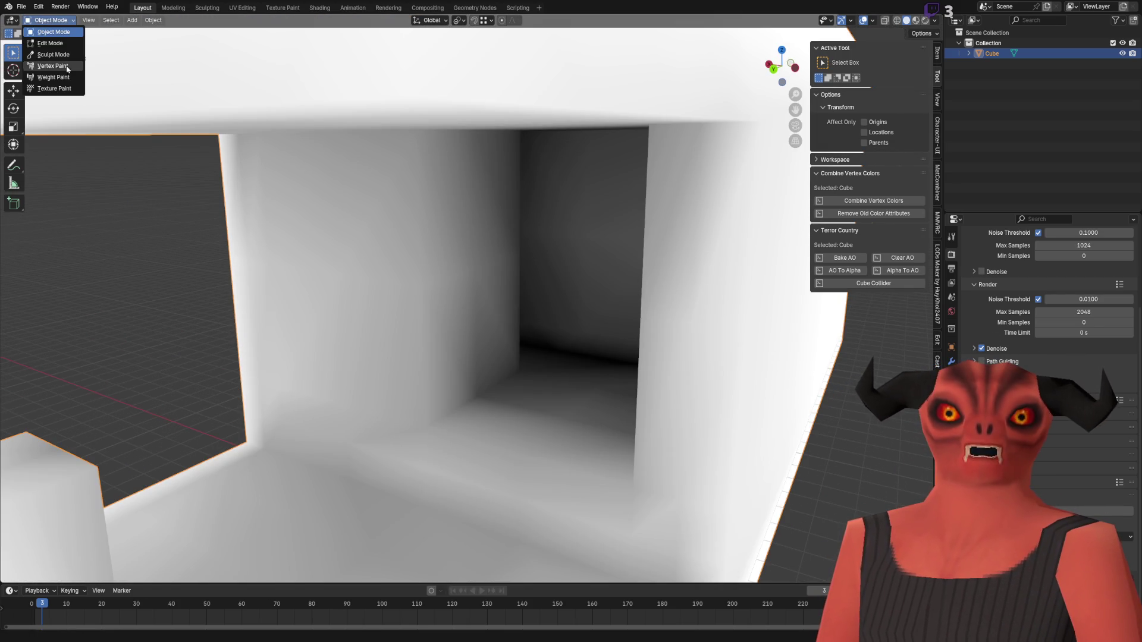
- Switch to Vertex Paint mode and close in on the room's inner corner
click(66, 66)
mouse_move(321, 234)
mouse_down()
mouse_move(514, 210)
mouse_move(435, 223)
mouse_move(582, 227)
mouse_move(485, 268)
mouse_up()
scroll(581, 227, up, 3)
mouse_move(498, 156)
mouse_down()
mouse_move(395, 152)
mouse_move(333, 131)
mouse_up()
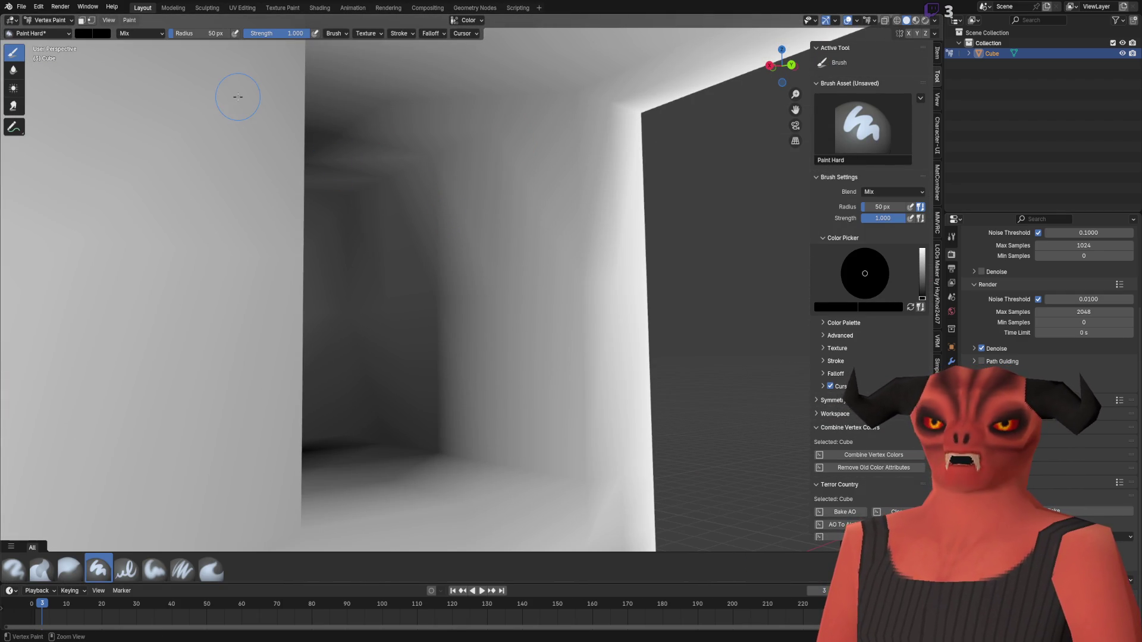
- Set brush strength 0.230 and radius 137 px, then paint black into the inner corner
mouse_move(279, 33)
mouse_down()
mouse_move(229, 33)
mouse_move(274, 33)
mouse_up()
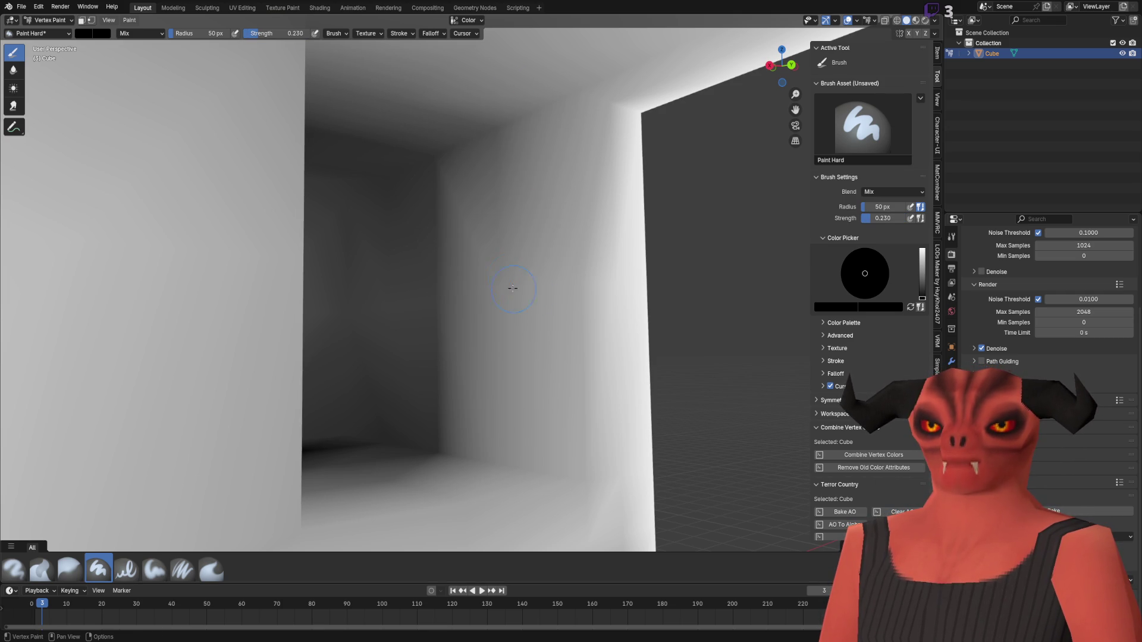
key(f)
click(610, 257)
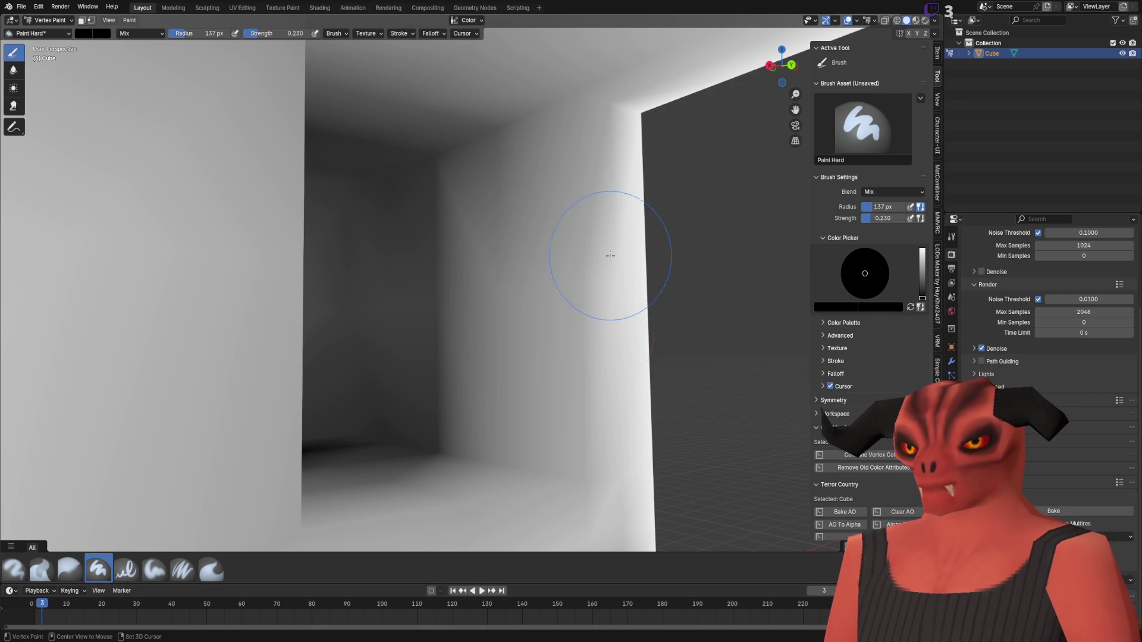
mouse_move(416, 413)
mouse_down()
mouse_move(404, 440)
mouse_move(425, 410)
mouse_move(538, 348)
mouse_move(548, 395)
mouse_up()
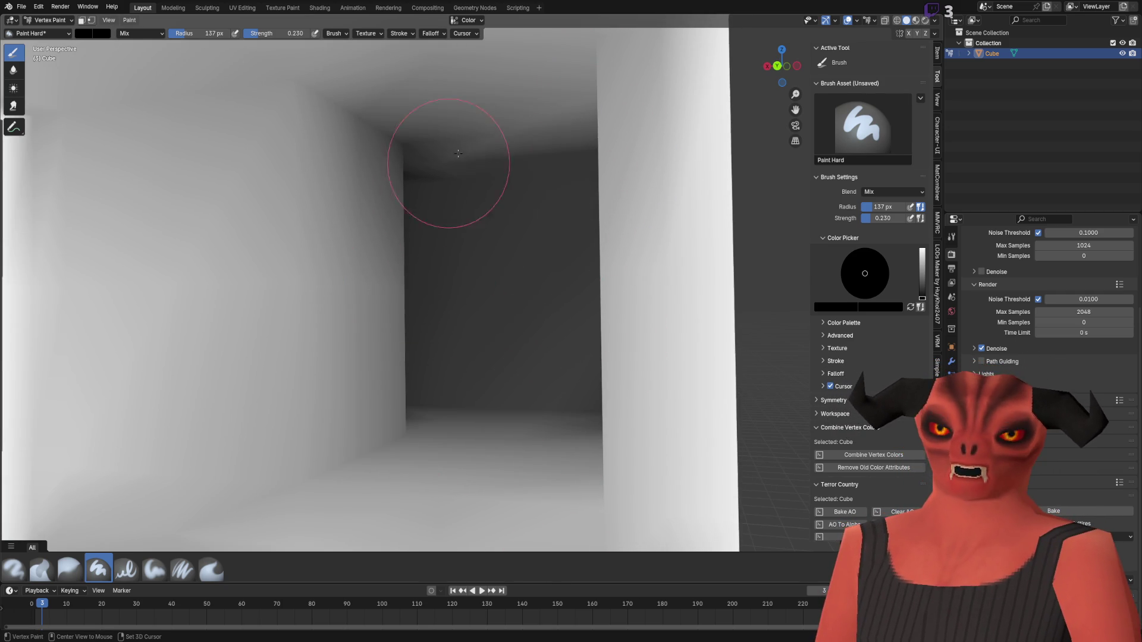
- Orbit around the box to view the painted corner from inside
scroll(383, 265, down, 6)
mouse_move(505, 332)
mouse_down()
mouse_move(382, 173)
mouse_move(485, 293)
mouse_up()
scroll(485, 293, up, 6)
mouse_move(467, 368)
mouse_down()
mouse_move(416, 375)
mouse_move(499, 367)
mouse_up()
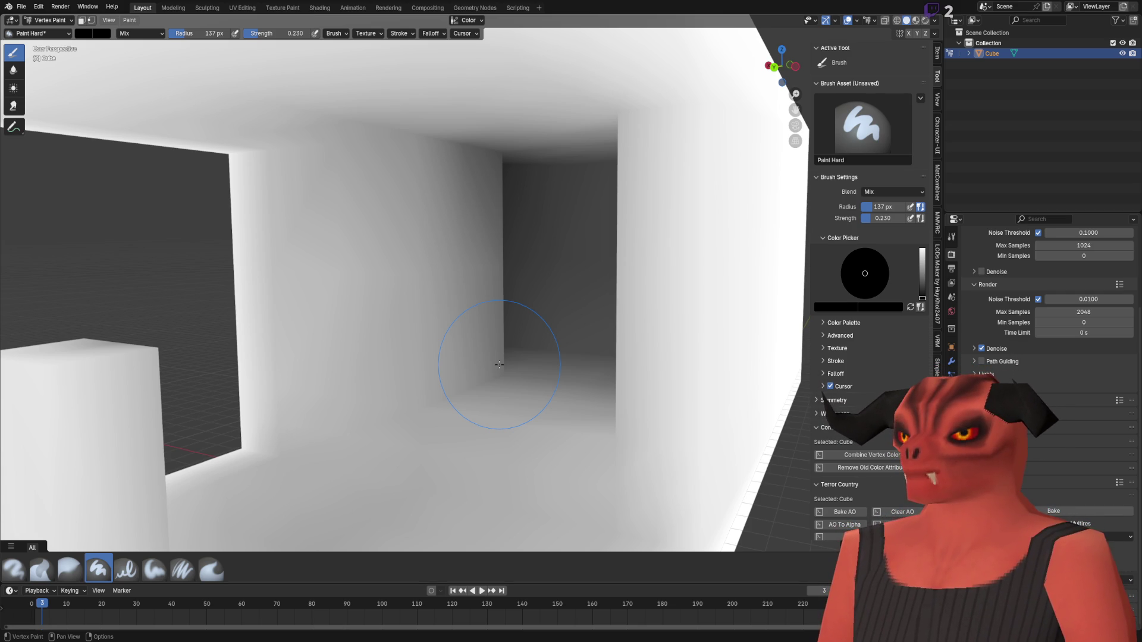
scroll(497, 369, down, 3)
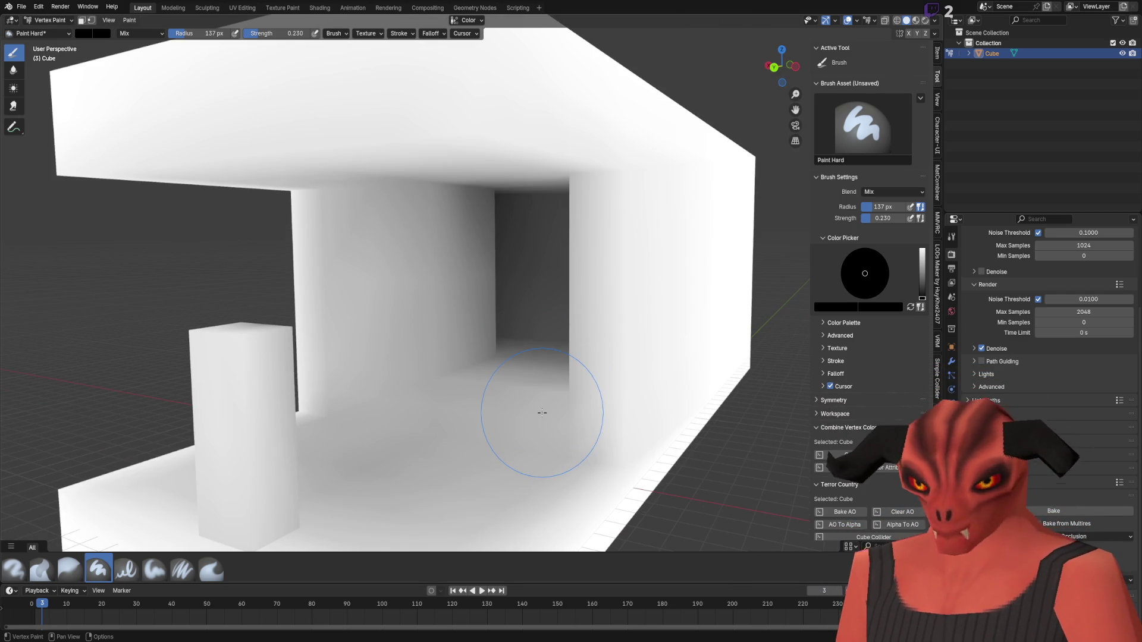
scroll(452, 379, up, 3)
scroll(451, 379, down, 6)
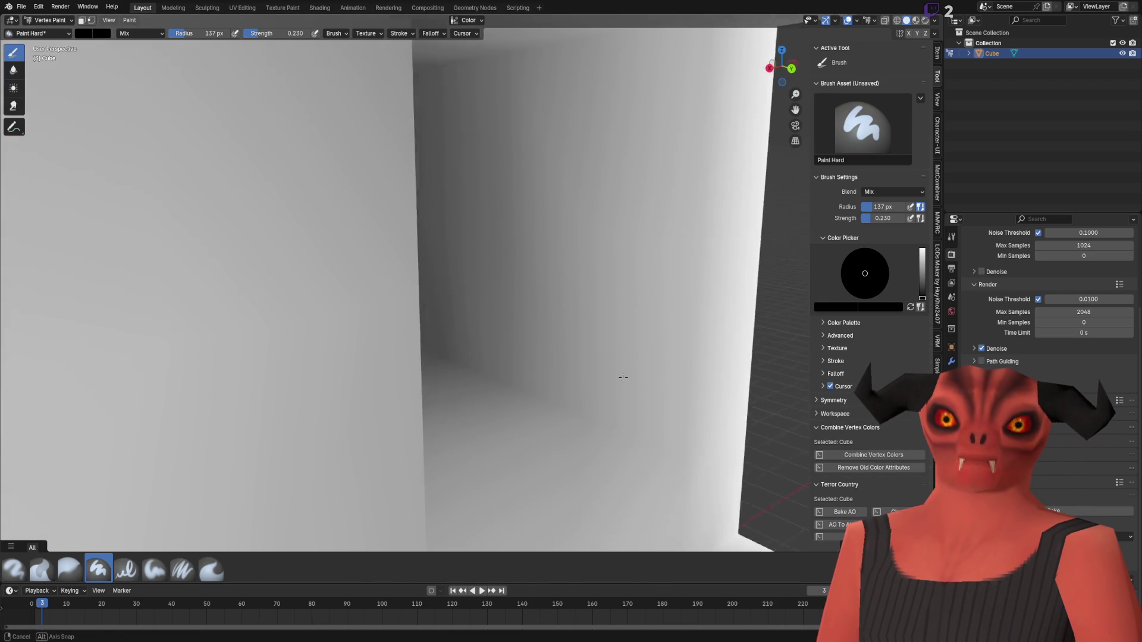
scroll(574, 371, up, 5)
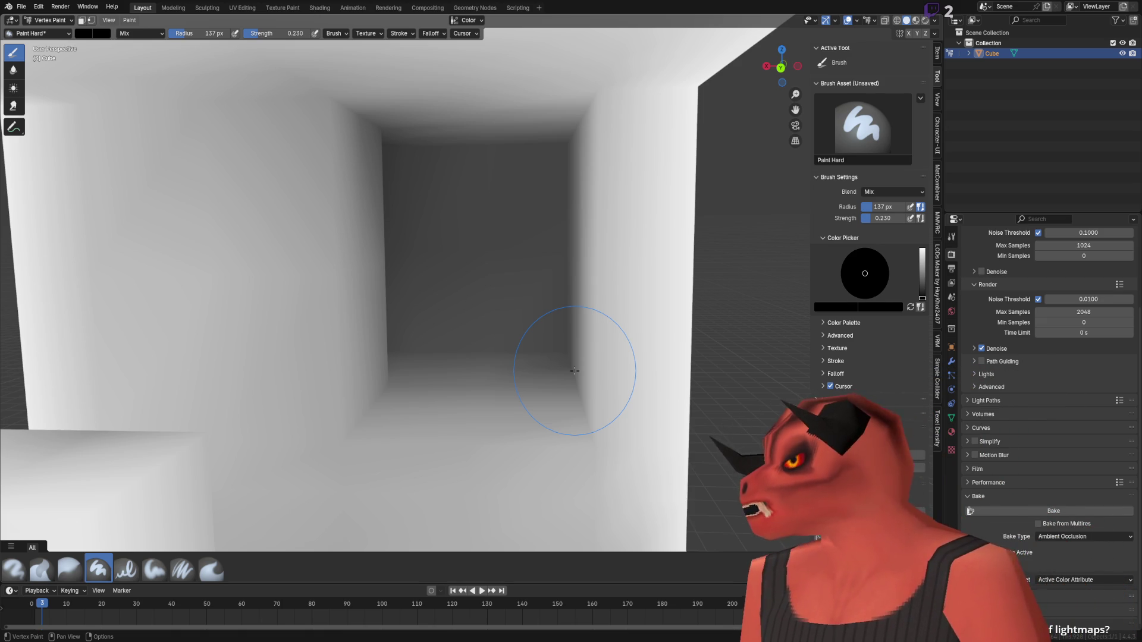
scroll(586, 378, down, 5)
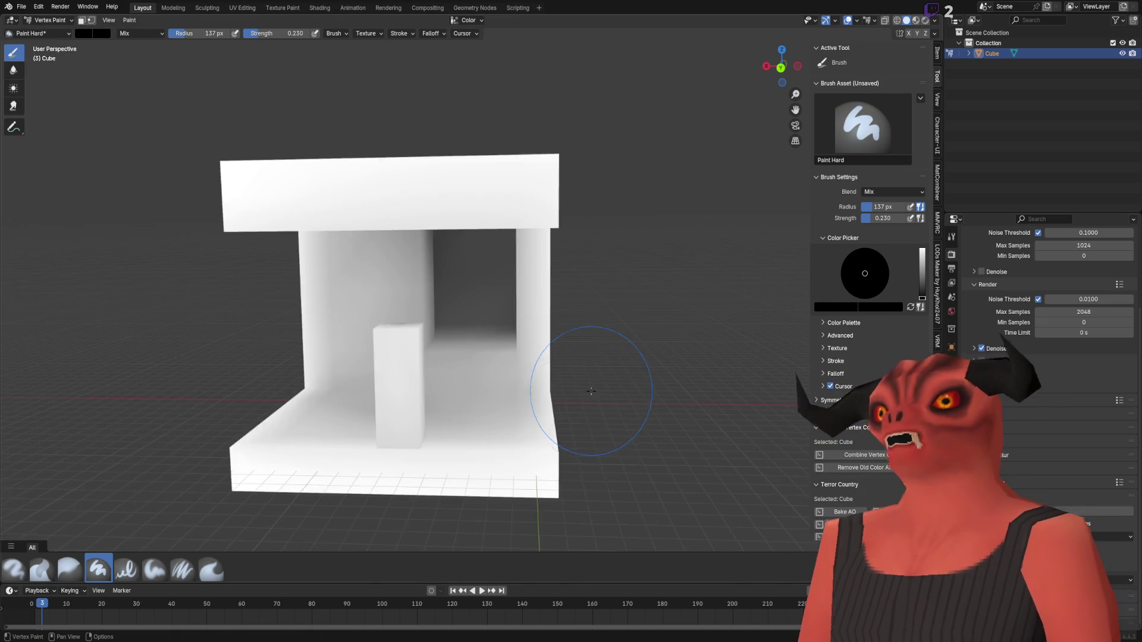
scroll(573, 382, up, 5)
scroll(536, 414, down, 1)
mouse_move(523, 416)
mouse_down()
mouse_move(497, 411)
mouse_move(522, 410)
mouse_move(518, 322)
mouse_move(523, 331)
mouse_up()
scroll(540, 364, down, 5)
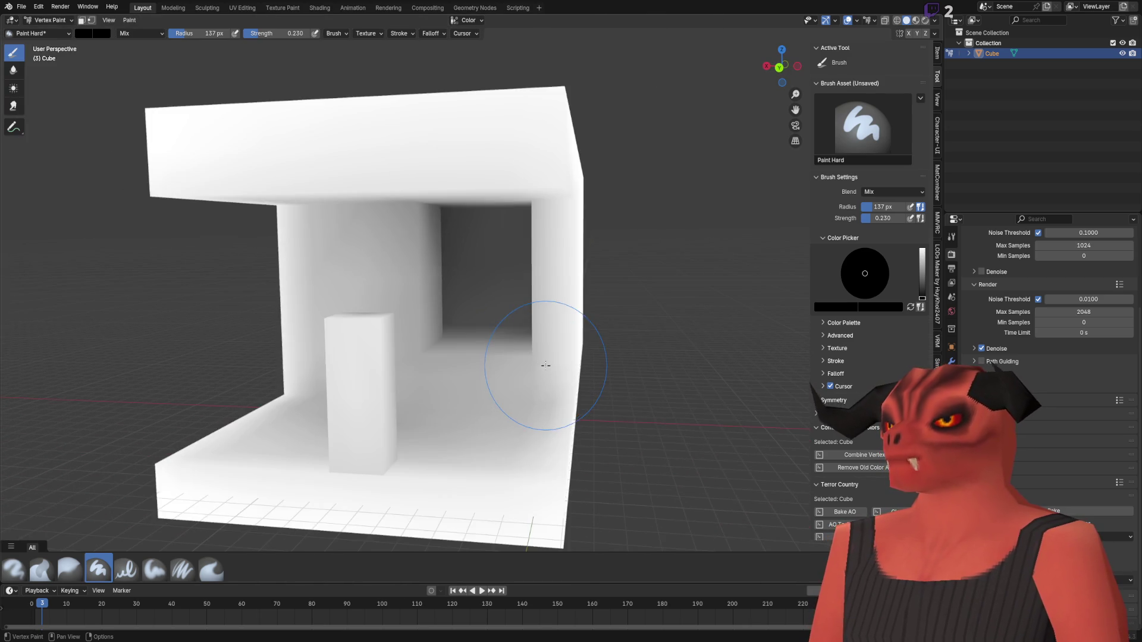
scroll(540, 341, up, 5)
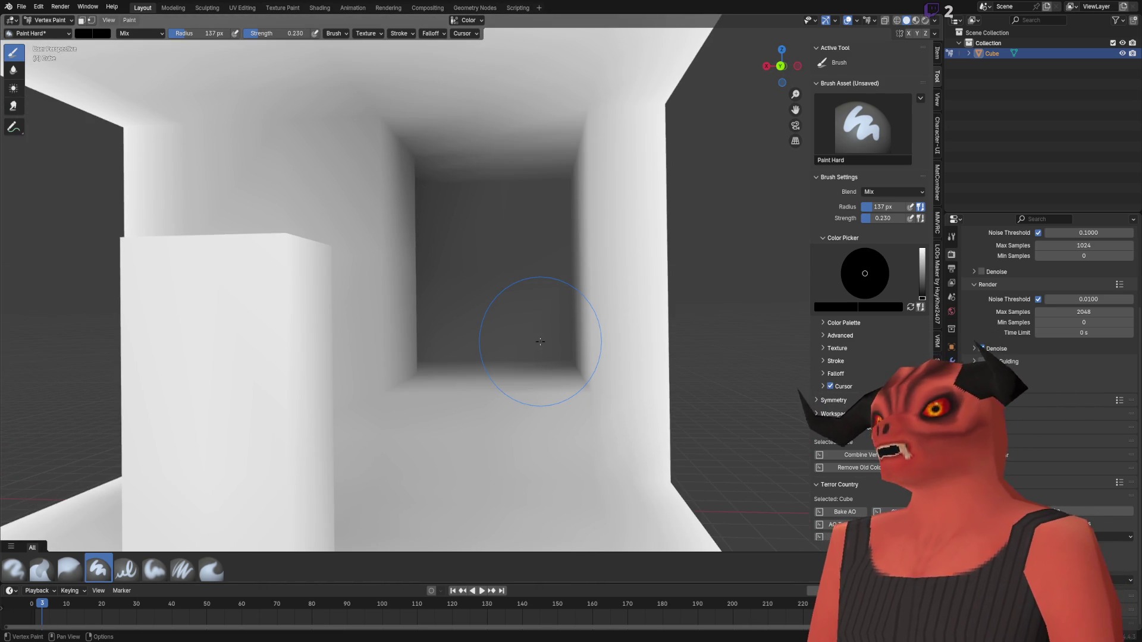
scroll(523, 327, down, 2)
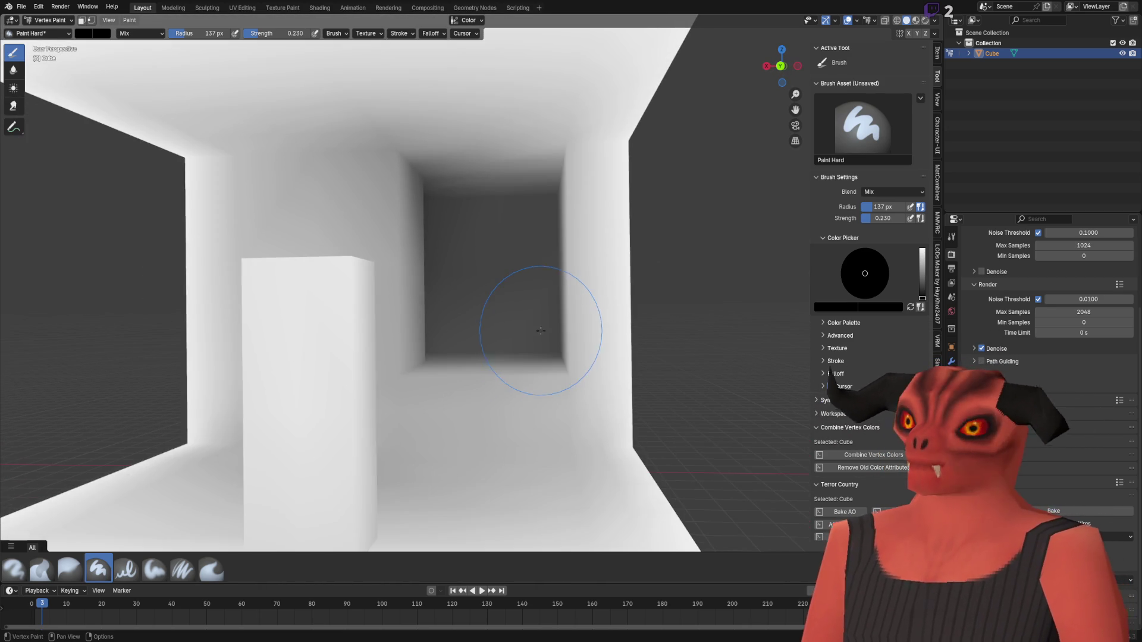
scroll(523, 321, up, 5)
mouse_move(602, 362)
mouse_down()
mouse_move(721, 357)
mouse_move(435, 366)
mouse_up()
scroll(435, 366, down, 10)
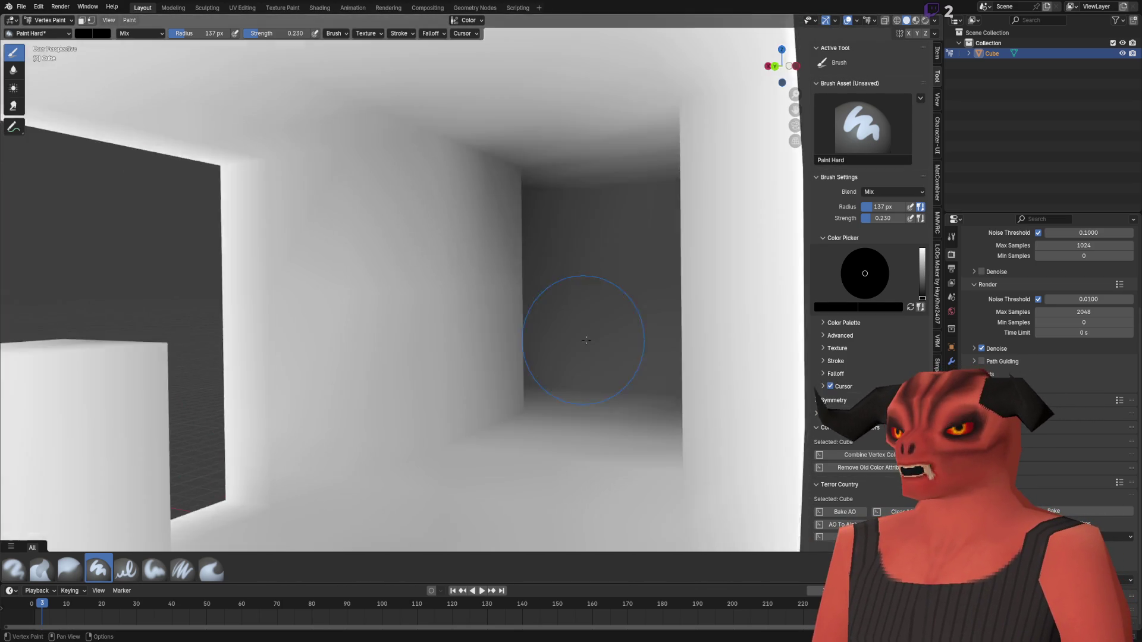
scroll(612, 302, up, 3)
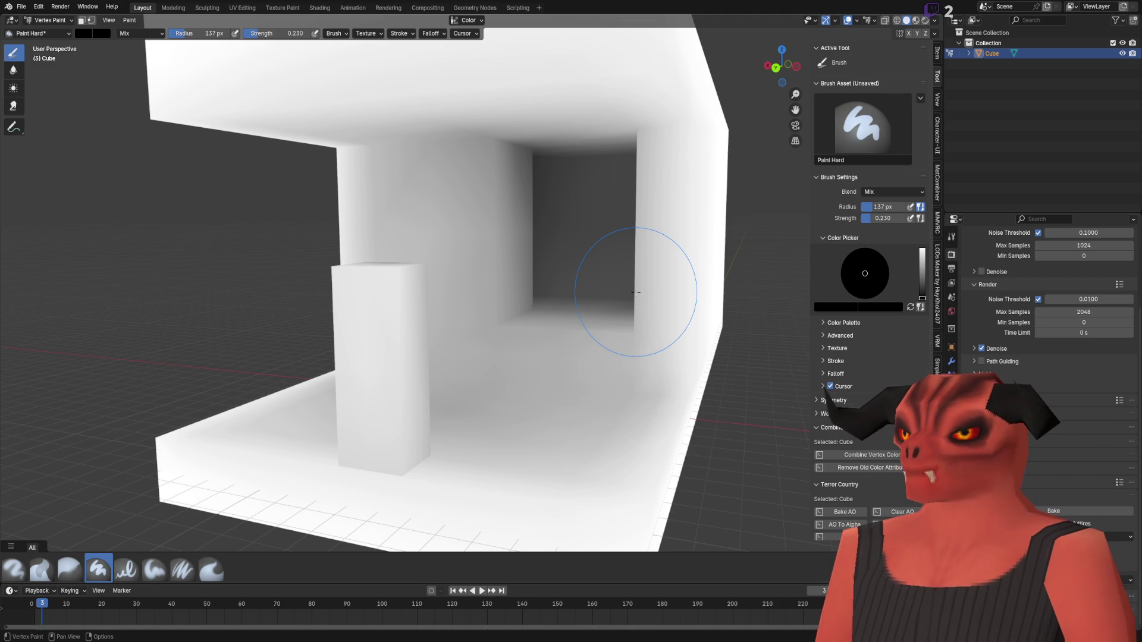
scroll(599, 293, down, 2)
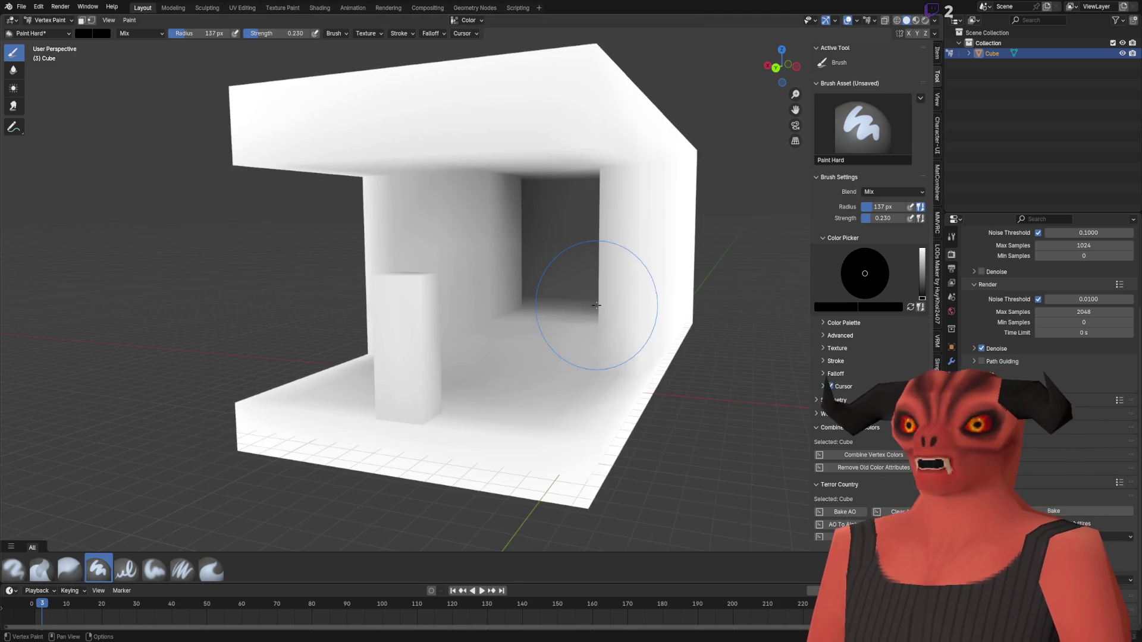
scroll(535, 344, up, 5)
mouse_move(526, 369)
mouse_down()
mouse_move(499, 363)
mouse_move(539, 356)
mouse_move(540, 344)
mouse_move(547, 356)
mouse_up()
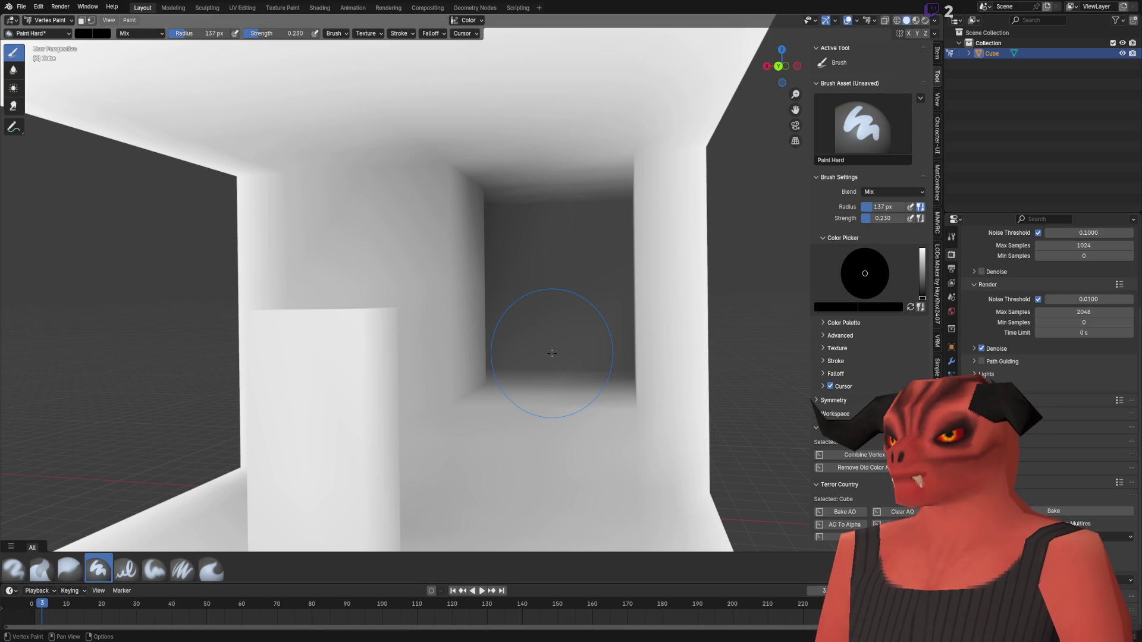
scroll(552, 353, down, 8)
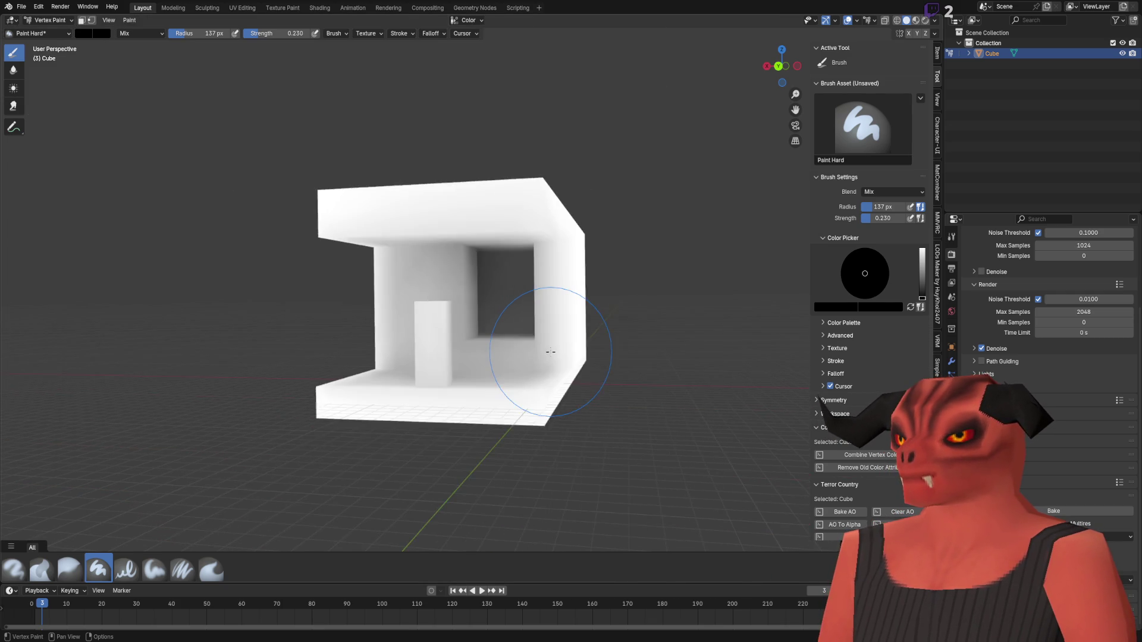
scroll(550, 352, up, 3)
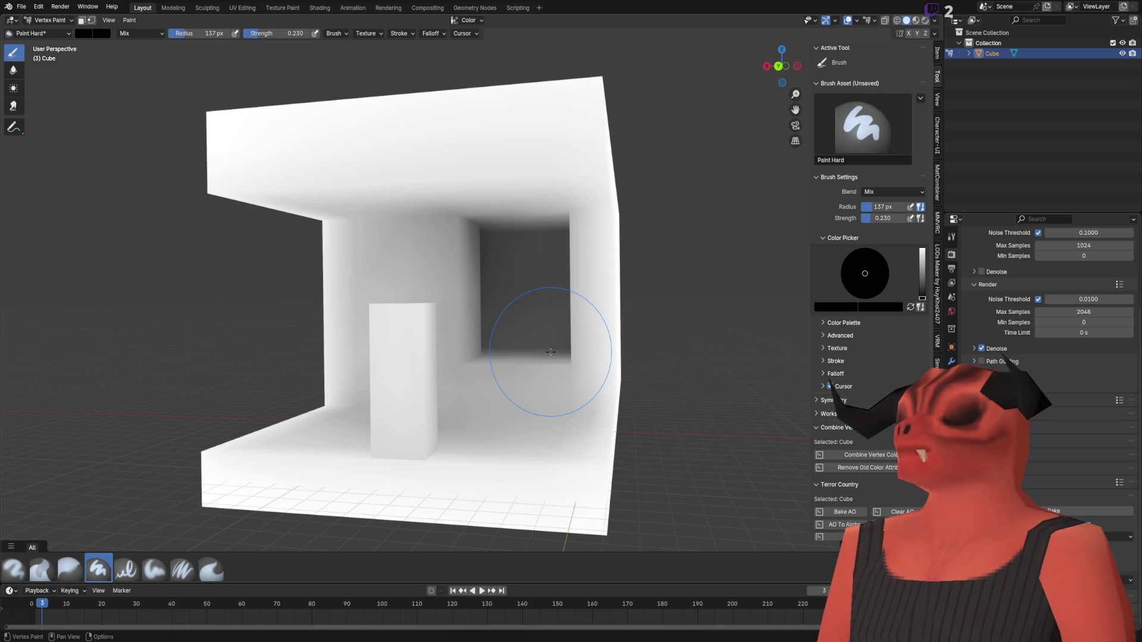
scroll(550, 351, up, 2)
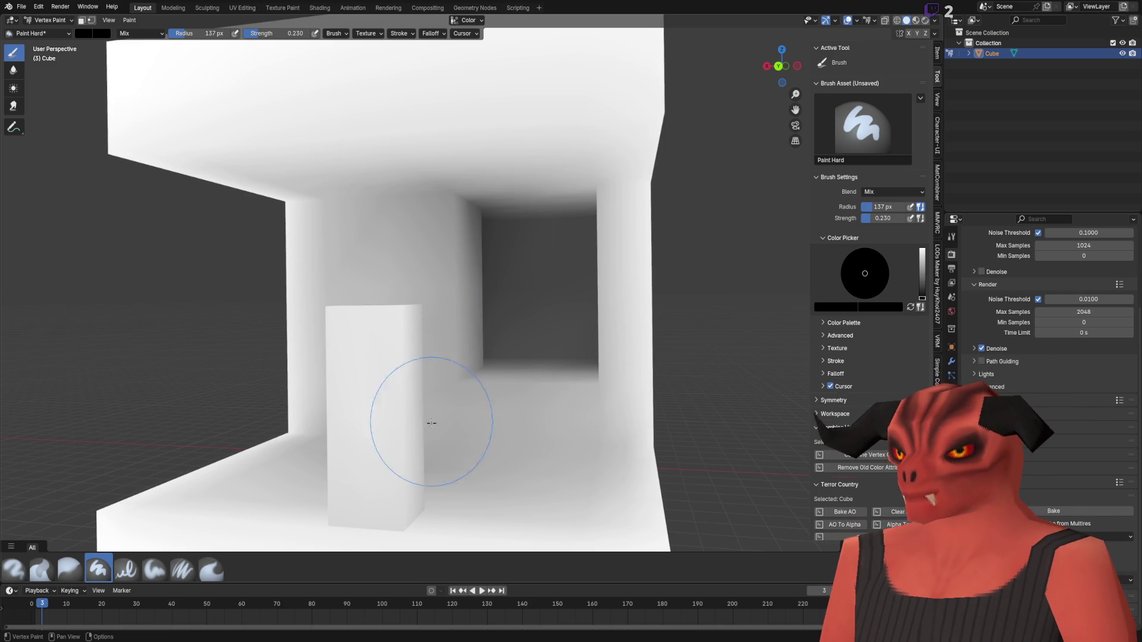
scroll(548, 383, down, 4)
scroll(587, 390, up, 2)
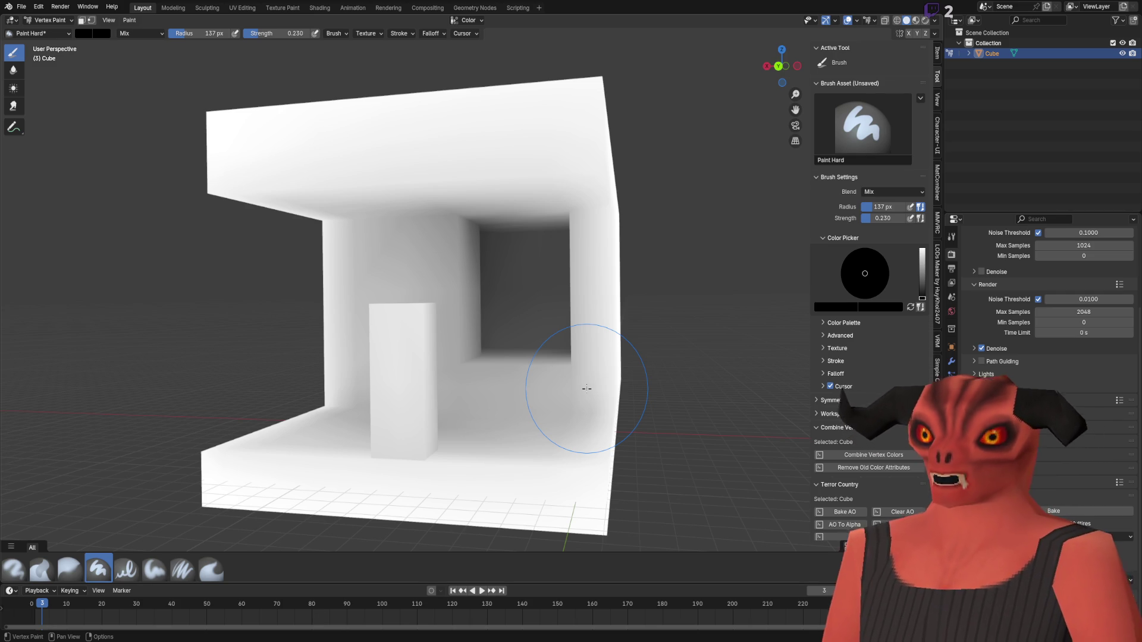
scroll(868, 416, down, 1)
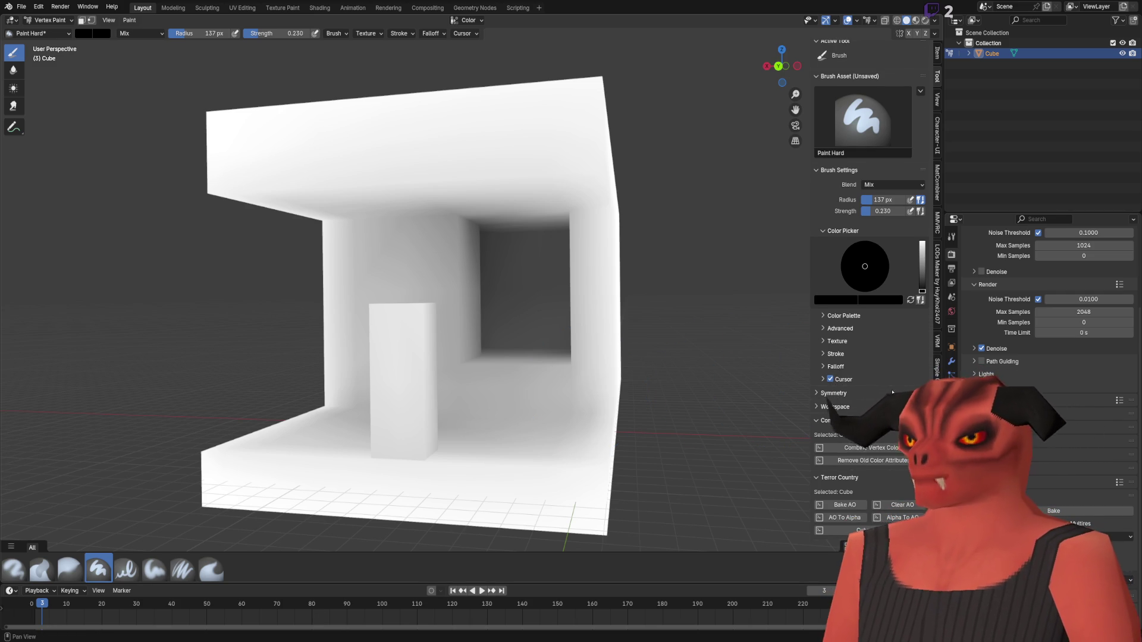
scroll(512, 374, down, 2)
scroll(512, 374, up, 4)
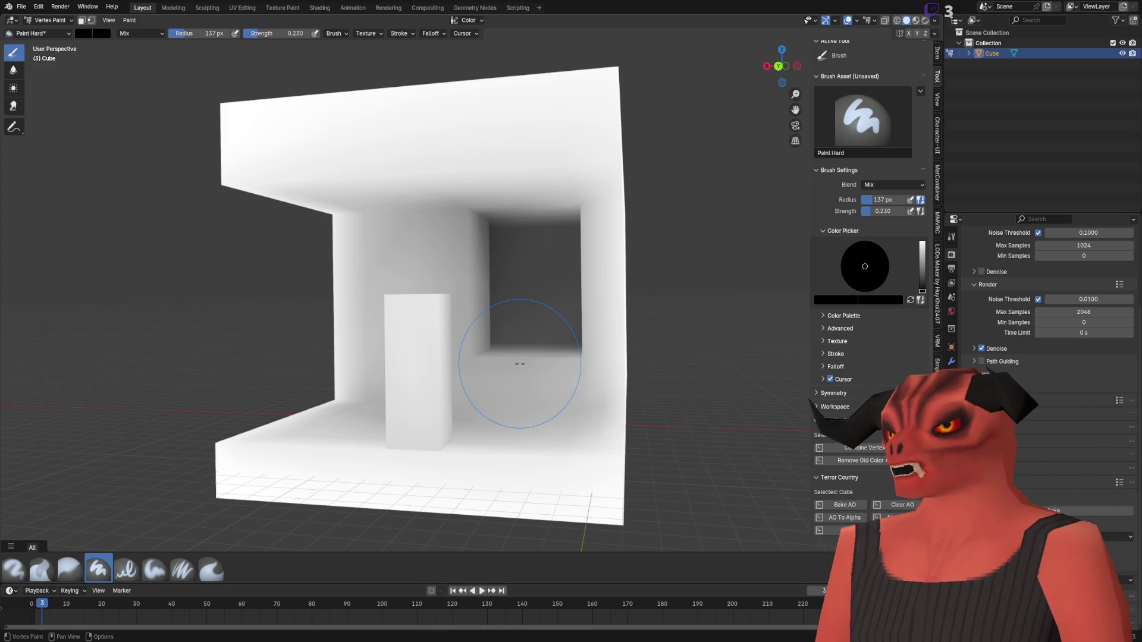
- Fly into the room and paint a soft dark stroke on the wall beside the doorway
key(shift+grave)
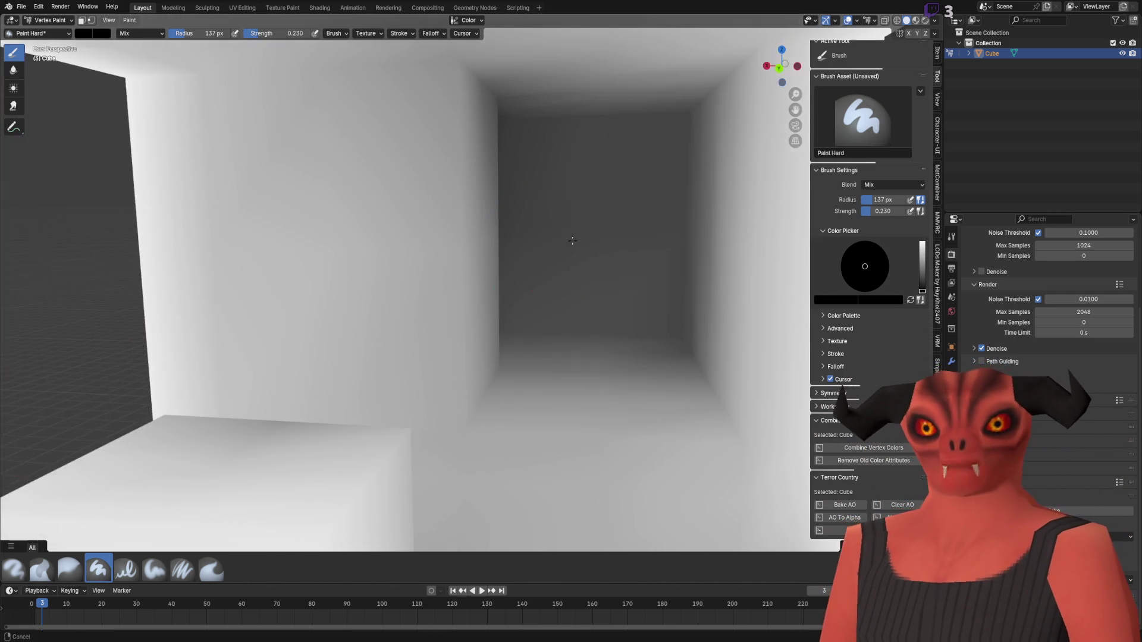
click(509, 217)
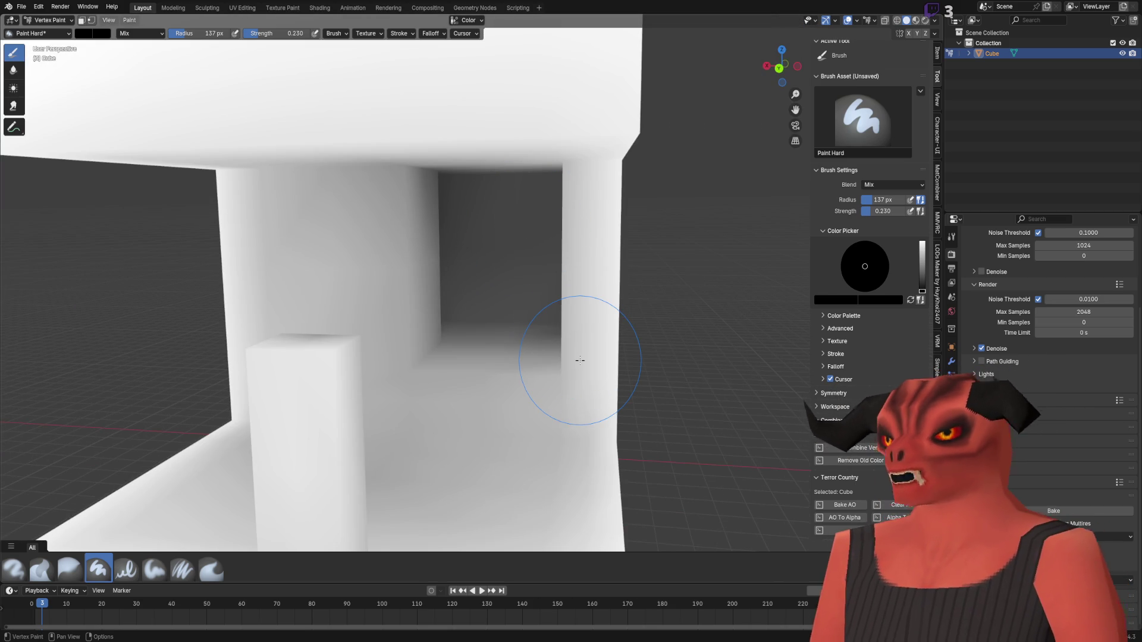
mouse_move(581, 357)
mouse_down()
mouse_move(581, 311)
mouse_move(583, 330)
mouse_up()
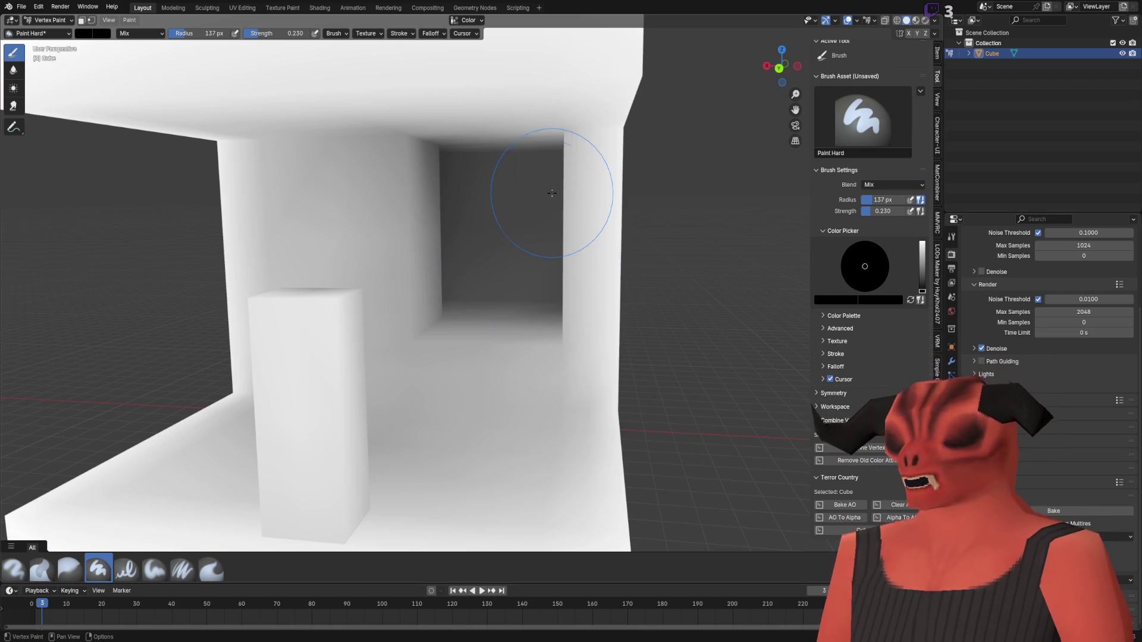
mouse_move(375, 209)
mouse_down()
mouse_move(311, 196)
mouse_move(375, 280)
mouse_move(402, 258)
mouse_move(423, 259)
mouse_up()
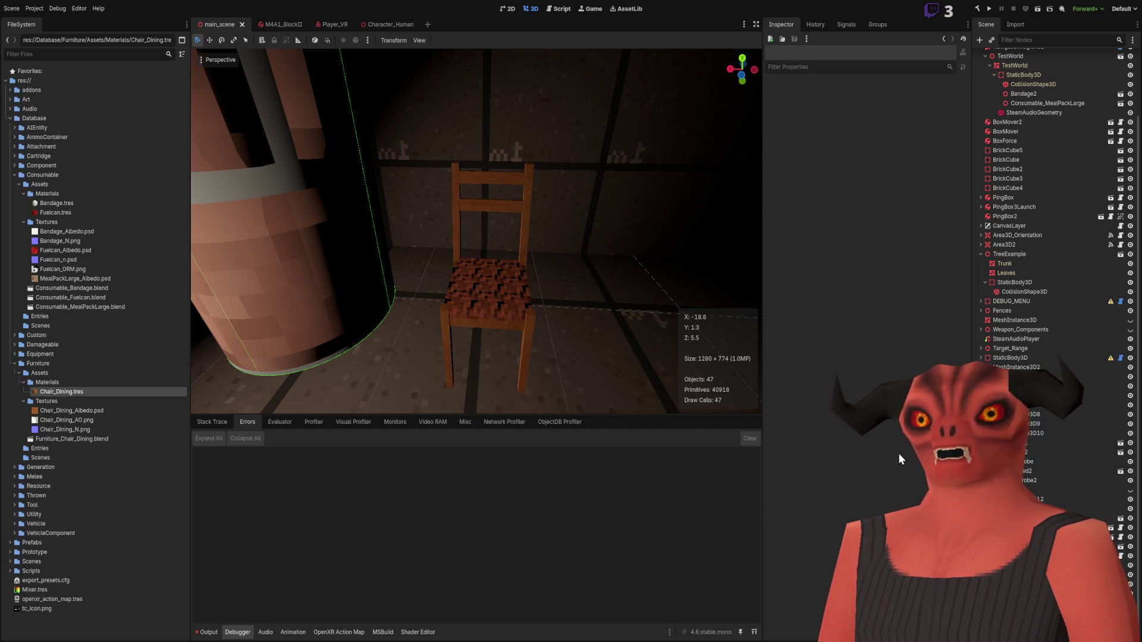
- Deselect the chair material file and freelook down the building's dark corridor toward the window
click(151, 618)
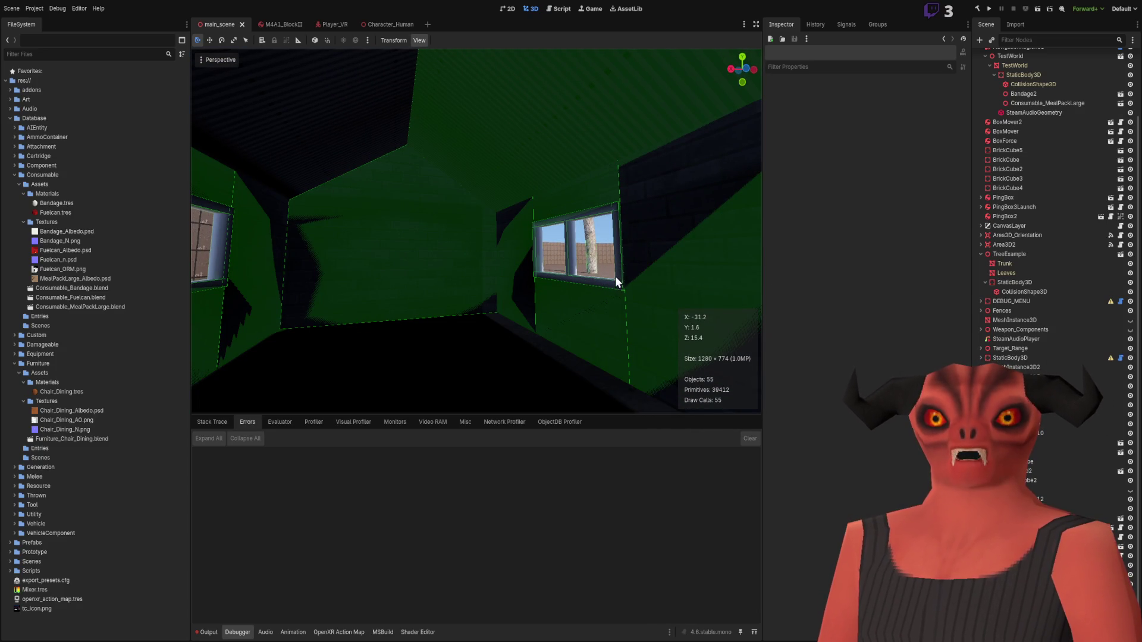
click(603, 196)
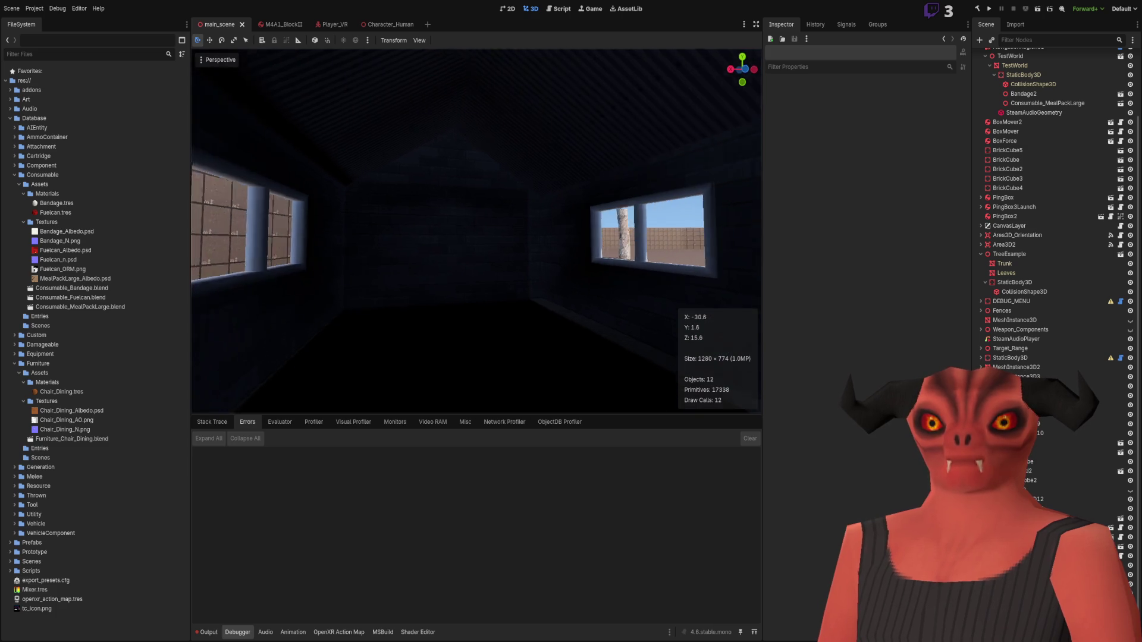
key(s)
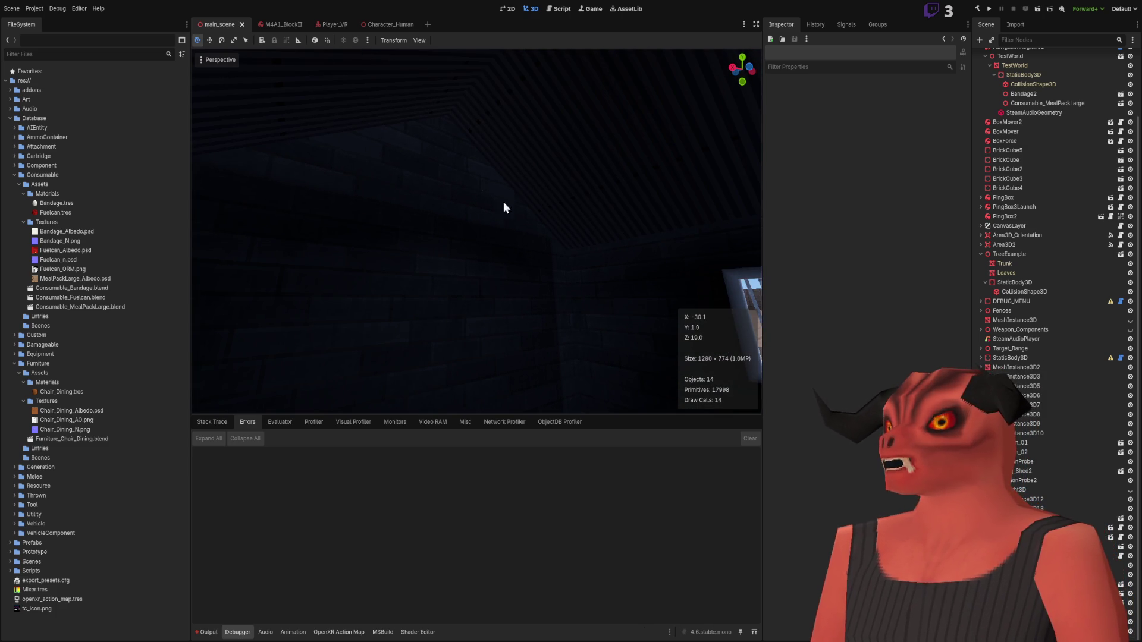
drag(415, 189, 417, 161)
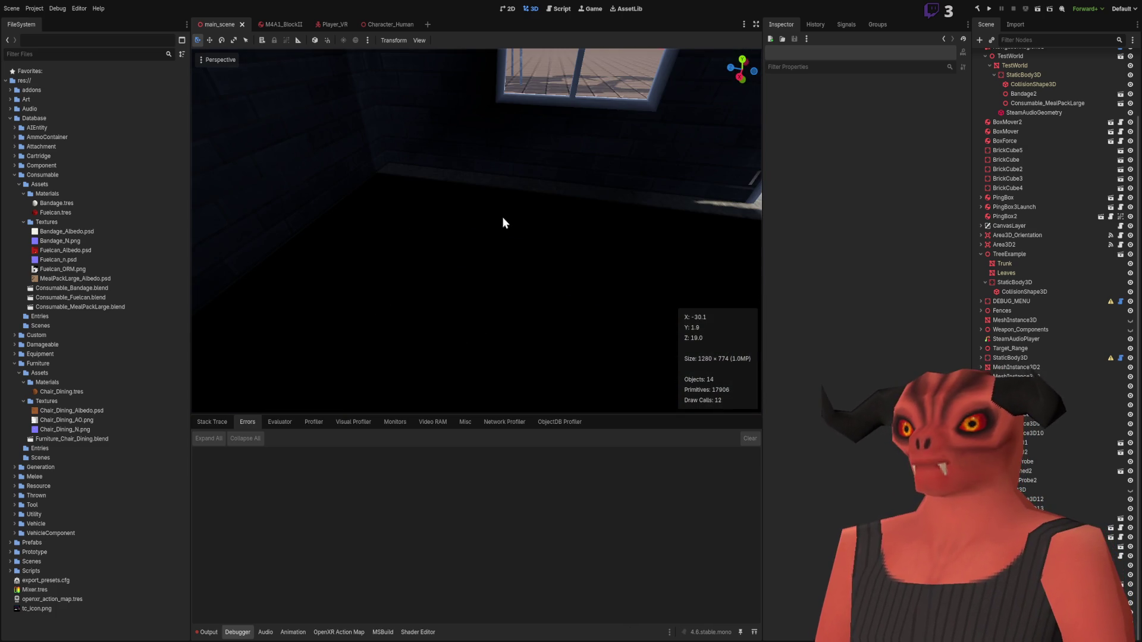
key(w)
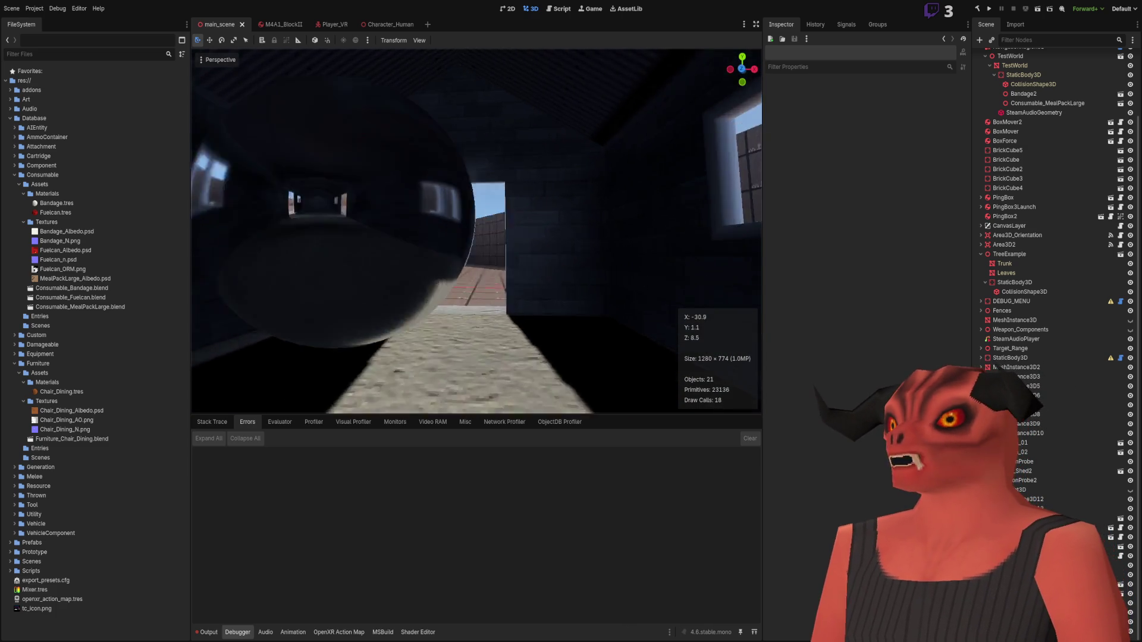
key(w)
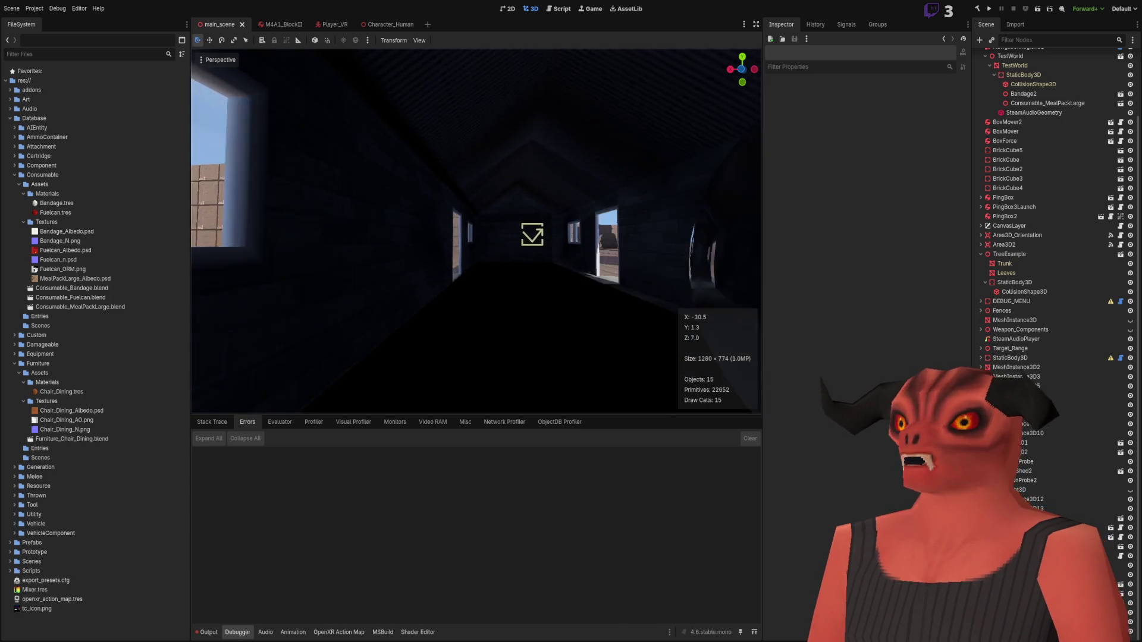
key(s)
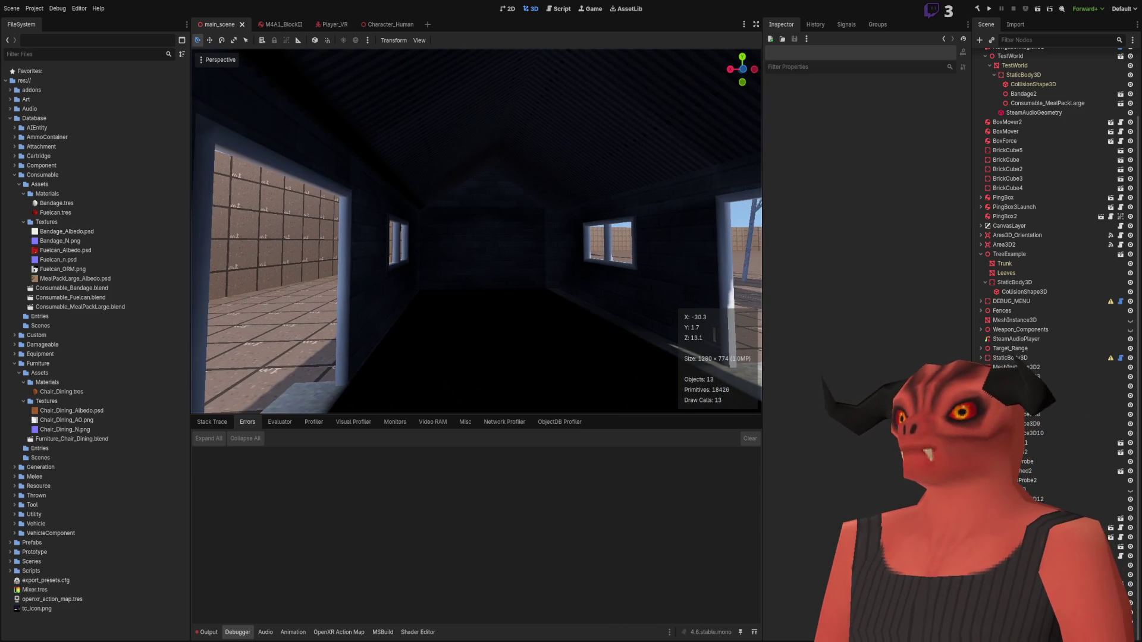
drag(498, 222, 498, 222)
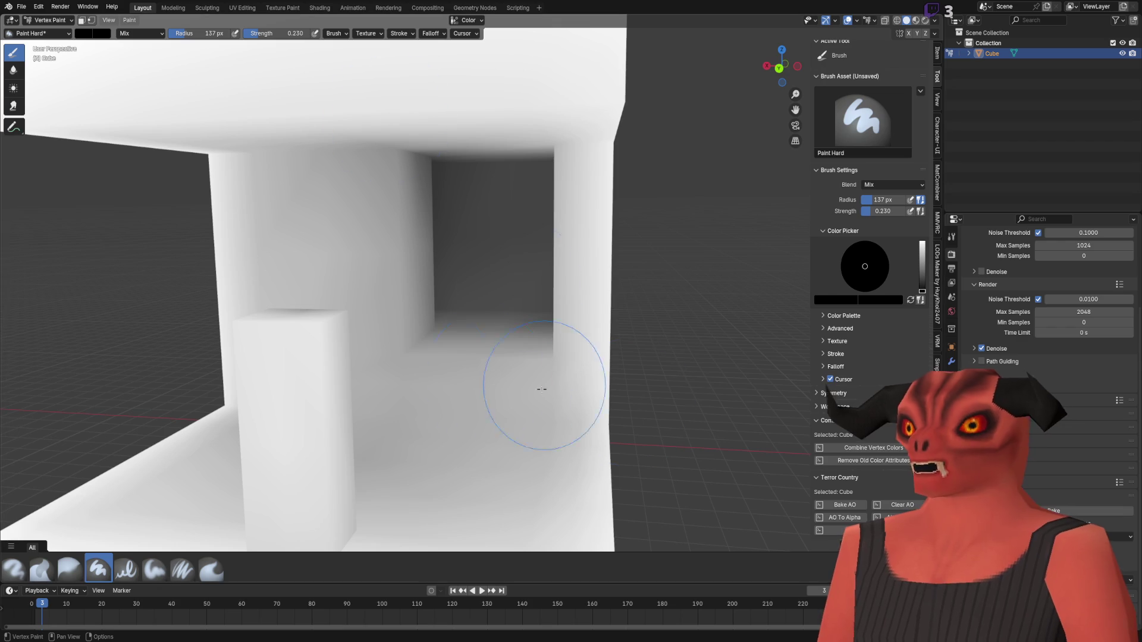
- Confirm the wall-face extrusion and orbit around the extruded face to inspect it
scroll(538, 291, up, 5)
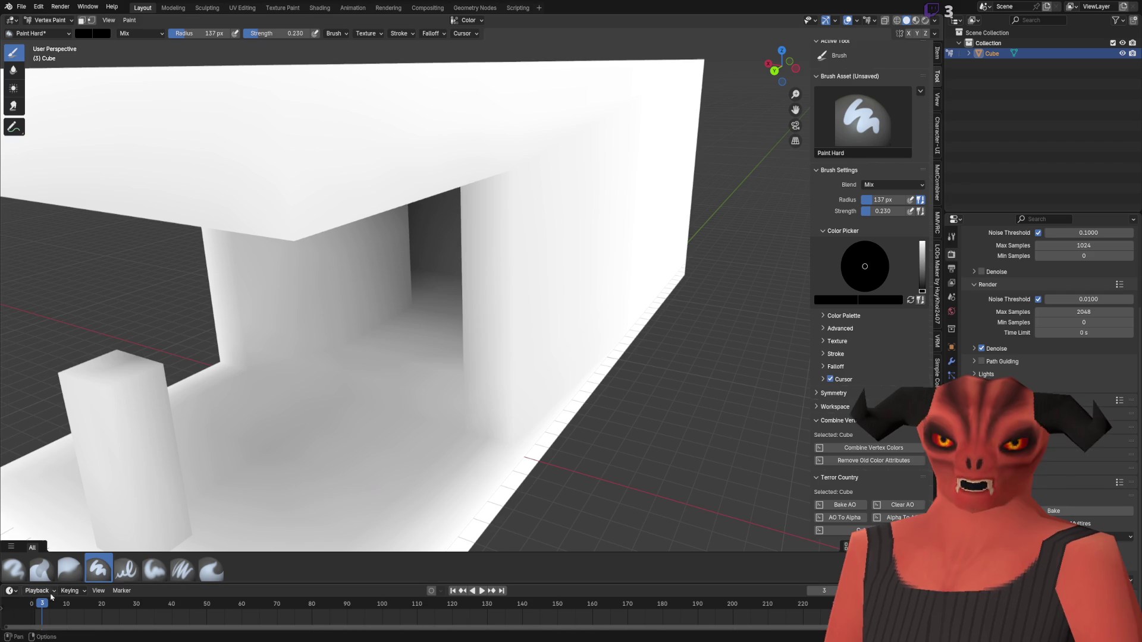
scroll(443, 447, down, 4)
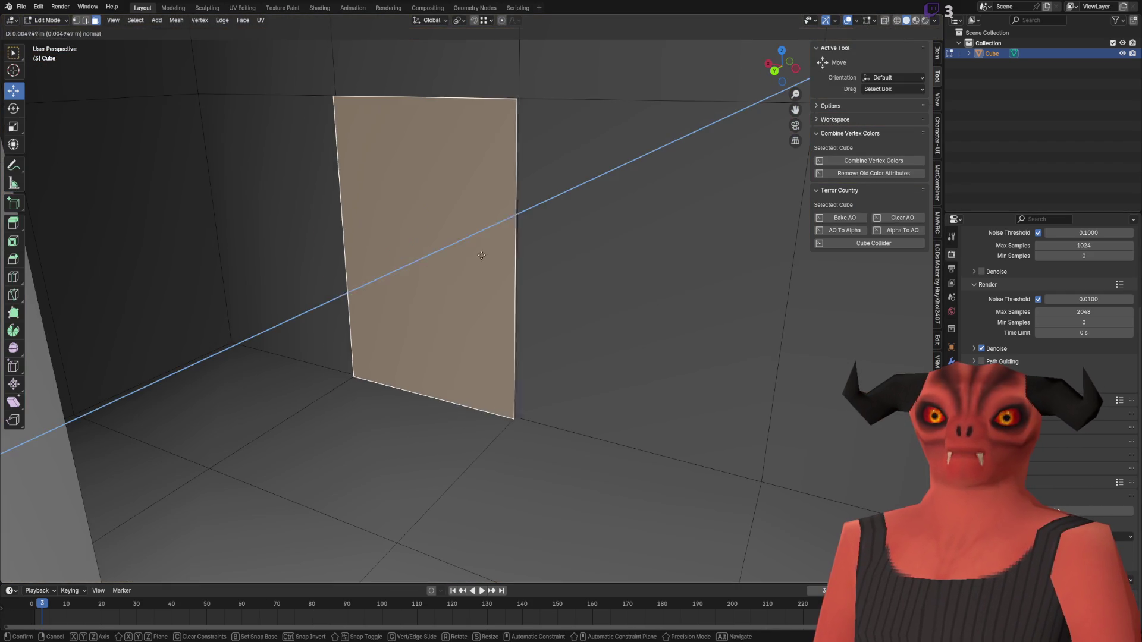
click(481, 255)
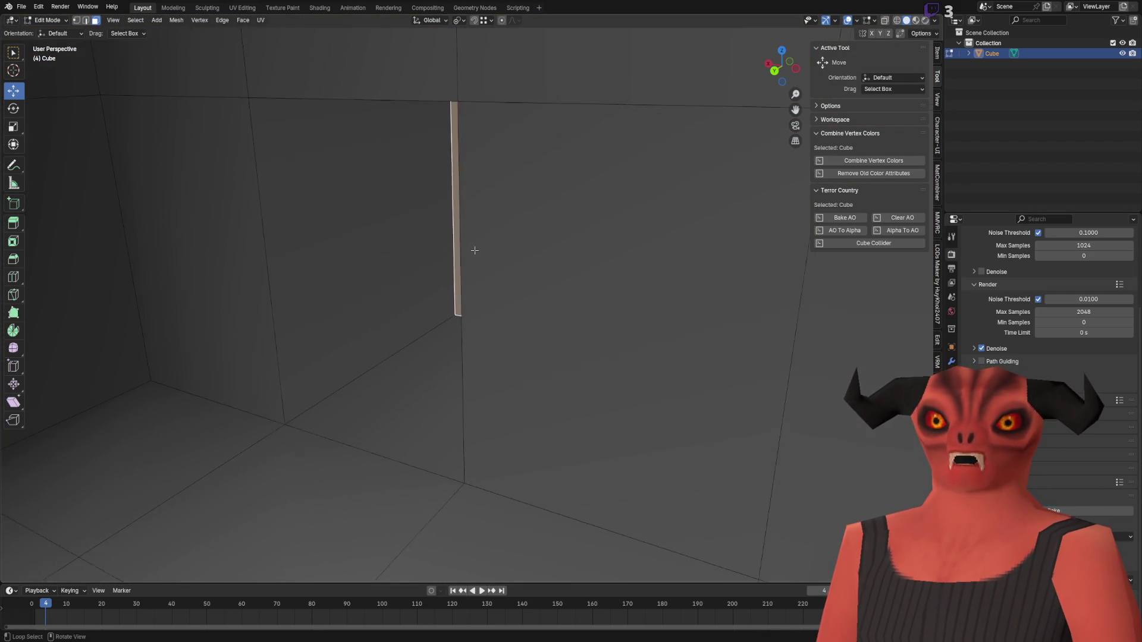
scroll(463, 206, up, 3)
mouse_move(463, 206)
mouse_down()
mouse_move(680, 326)
mouse_move(406, 268)
mouse_move(737, 331)
mouse_move(506, 308)
mouse_up()
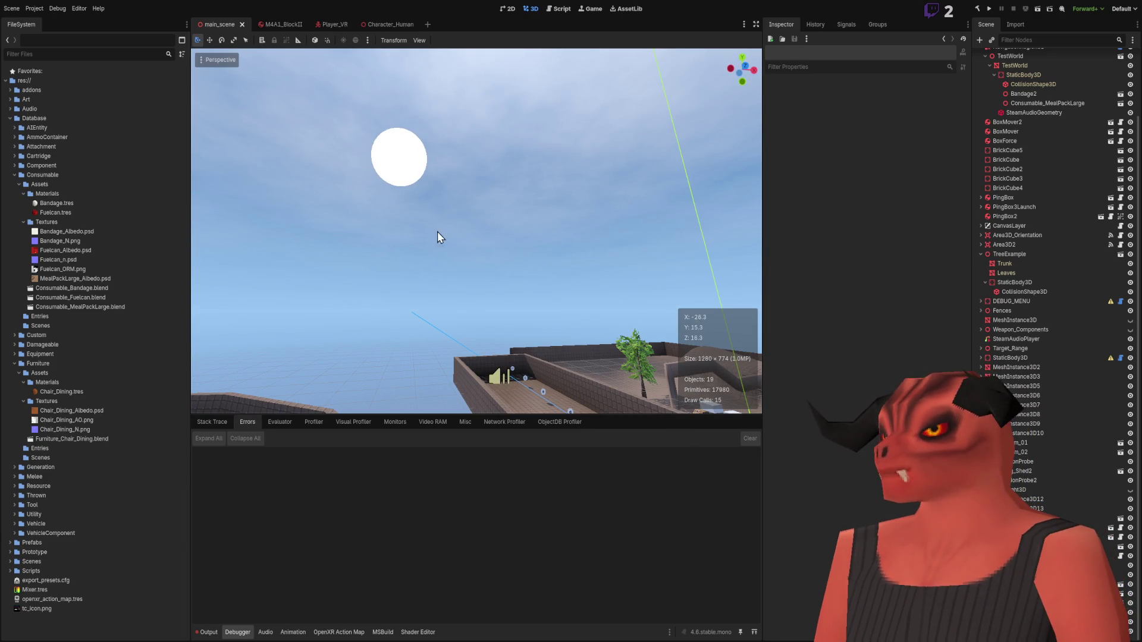
- Fly the editor camera along the shed wall and into the shed interior
key(w)
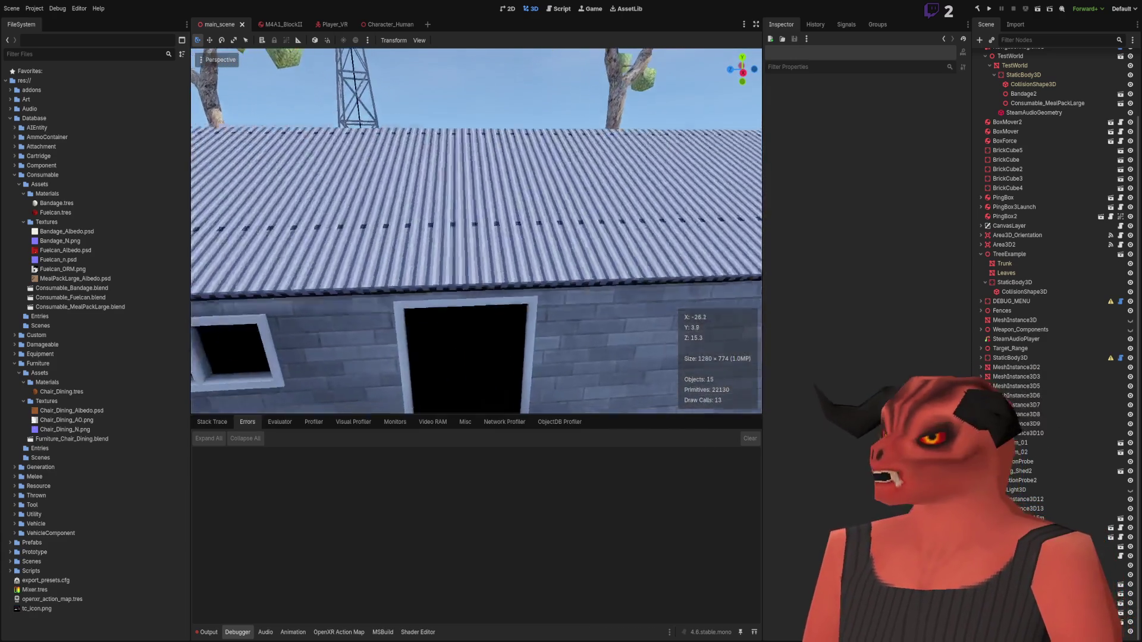
key(w)
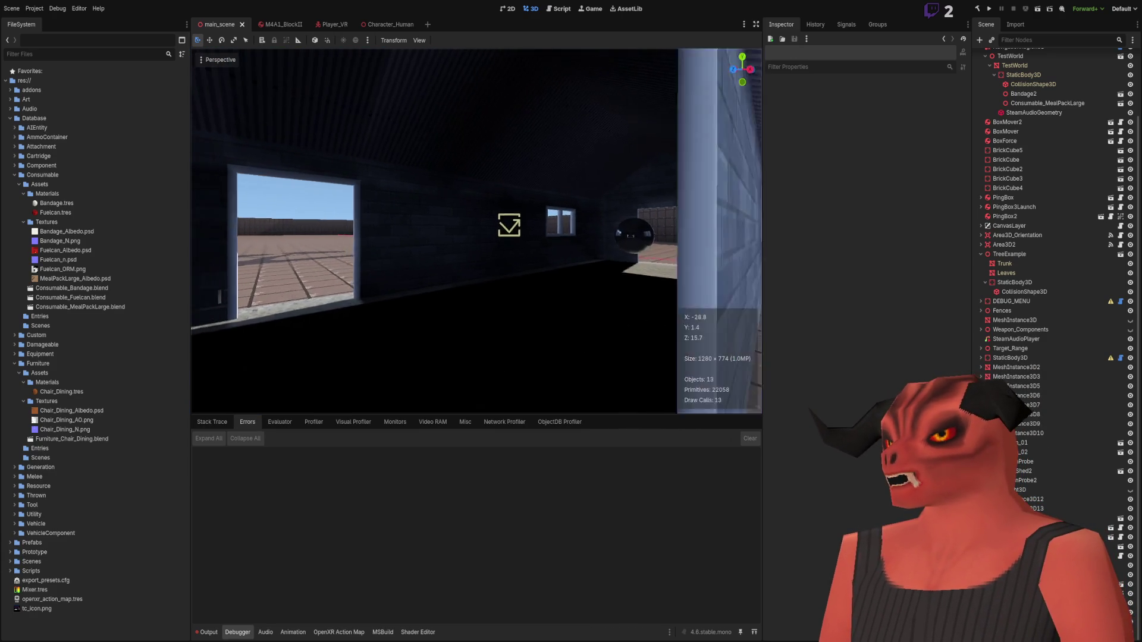
key(s)
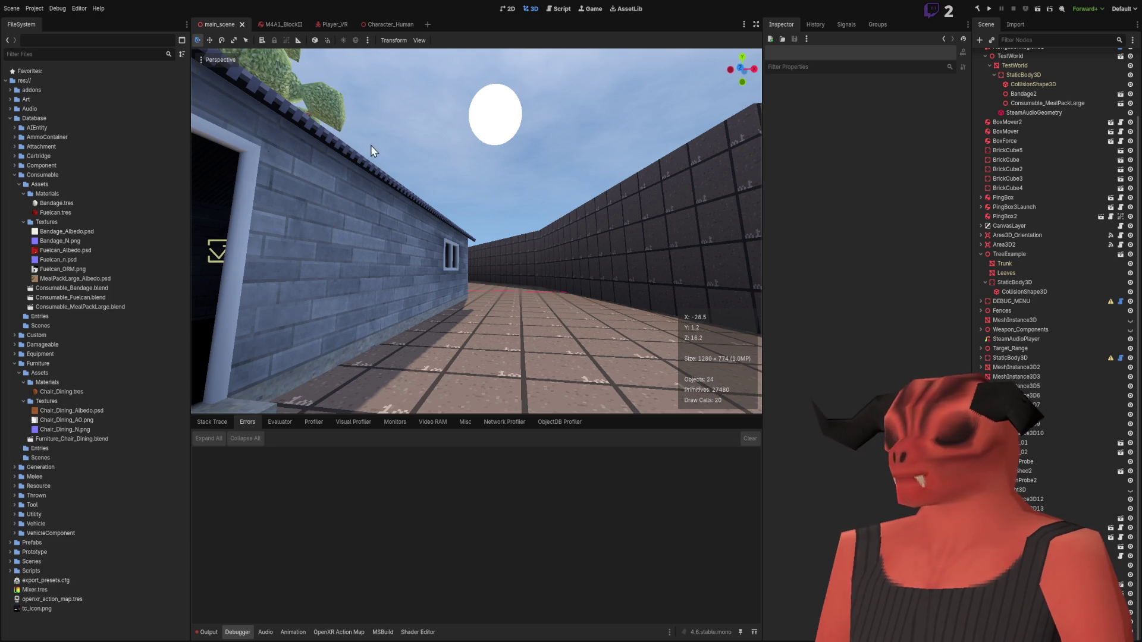
key(w)
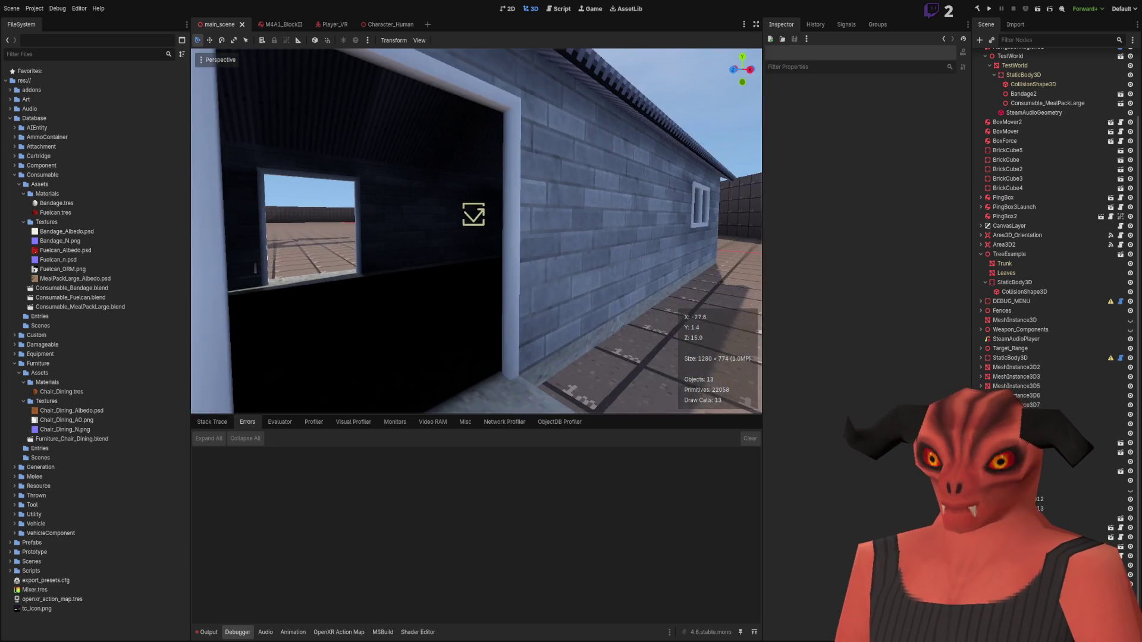
key(w)
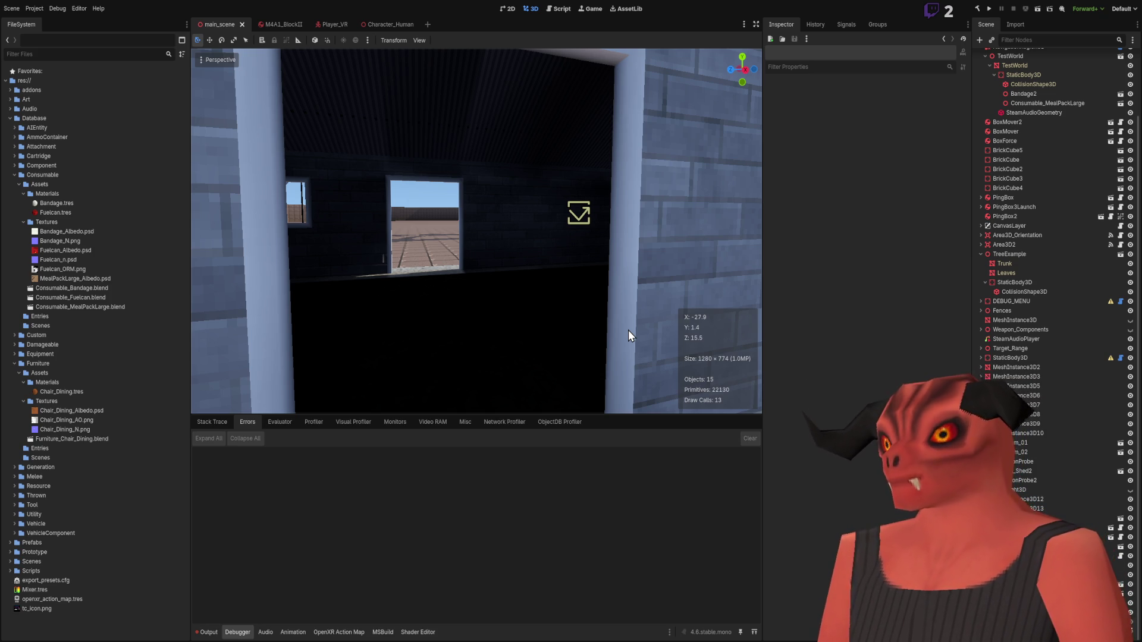
- Swing the camera around outside and fly past the brick walls into the arena
right_click(622, 321)
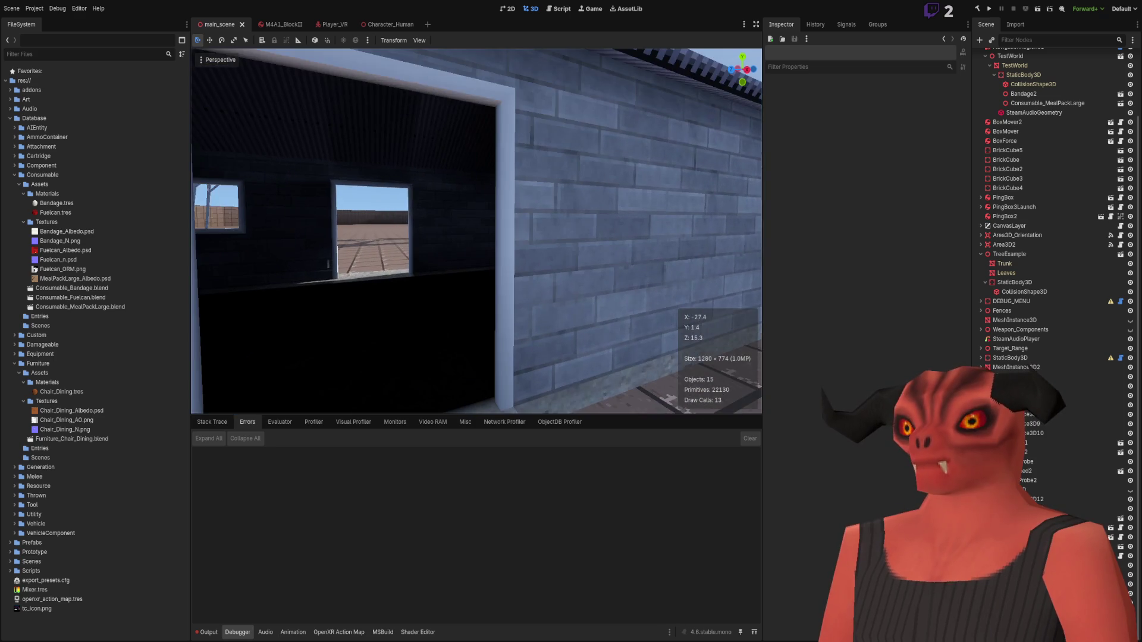
key(s)
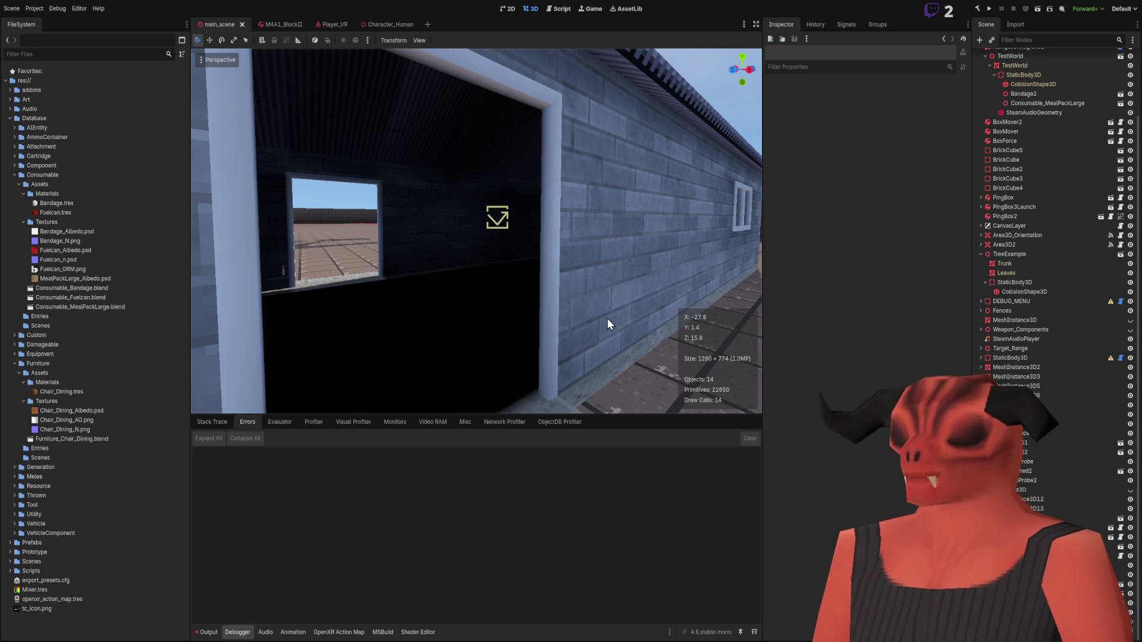
right_click(555, 270)
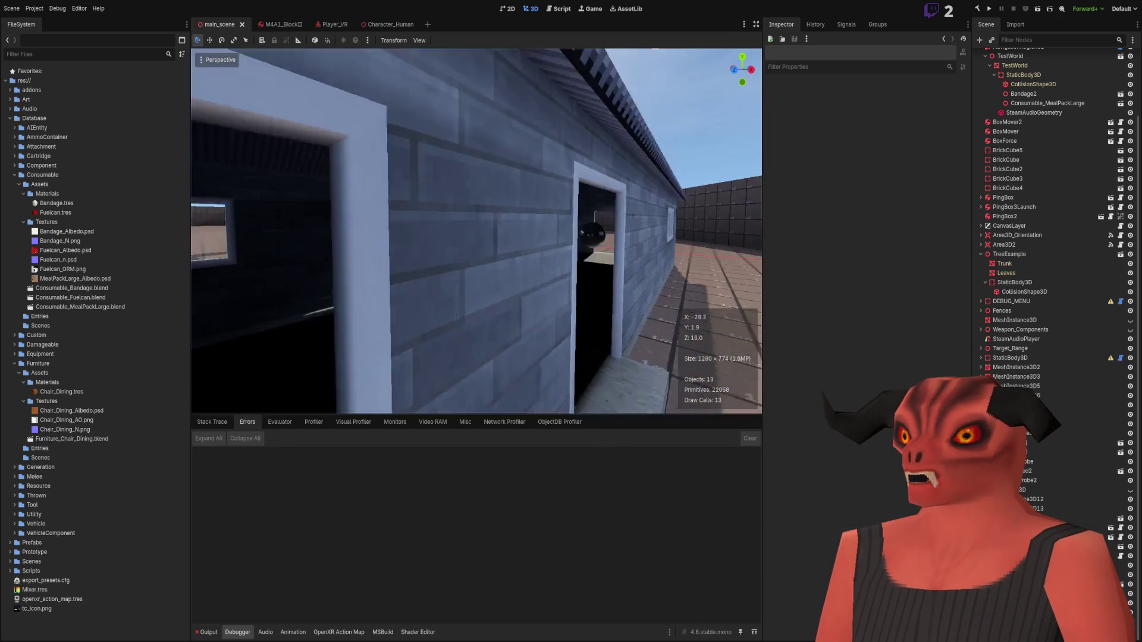
key(w)
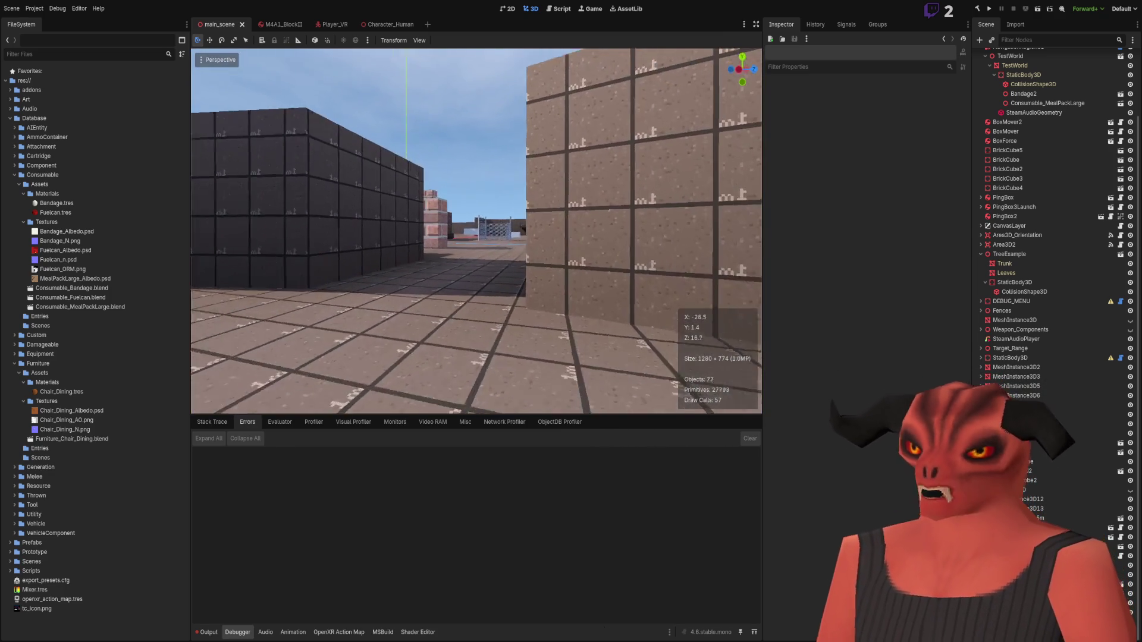
key(w)
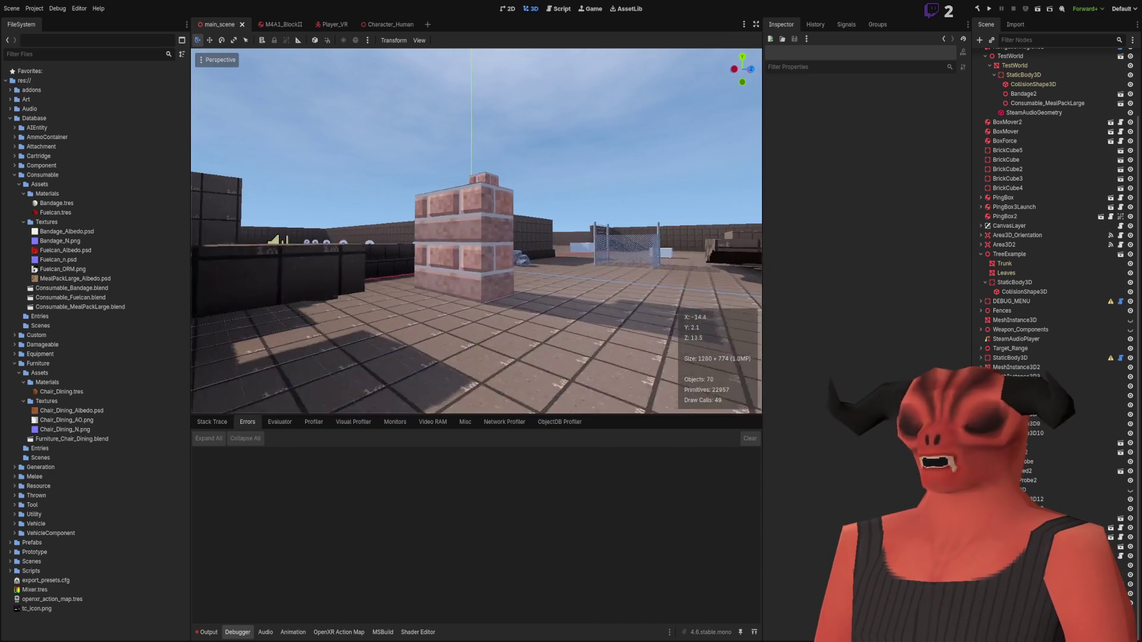
key(w)
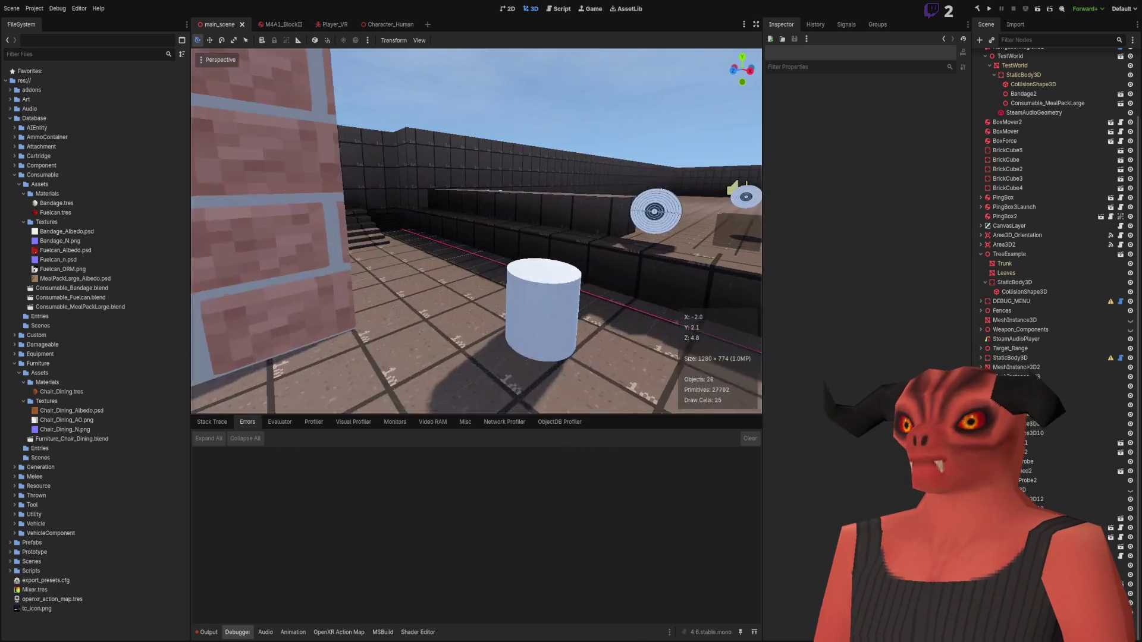
- Collapse and re-expand MainScene in the Scene dock to list its children
scroll(976, 62, up, 3)
click(976, 57)
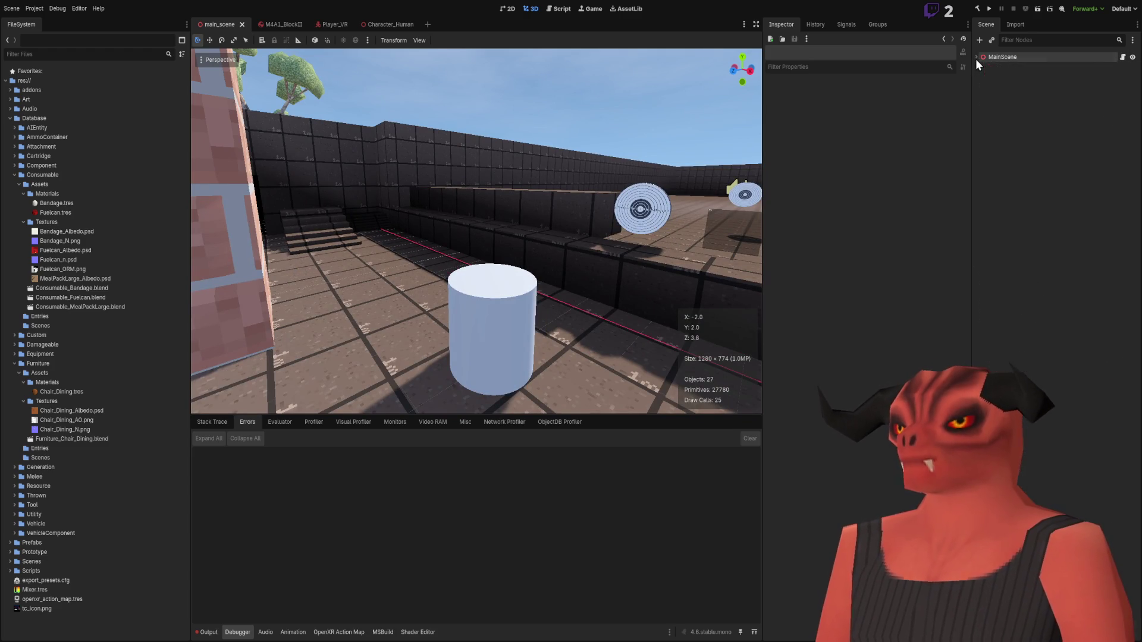
click(975, 57)
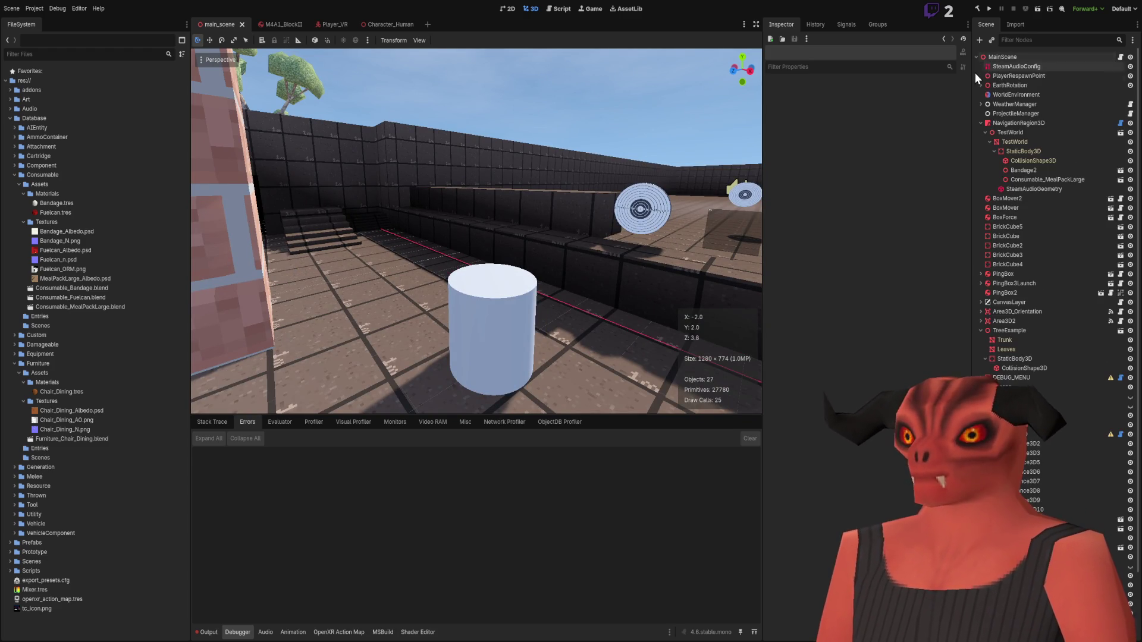
scroll(1023, 297, down, 1)
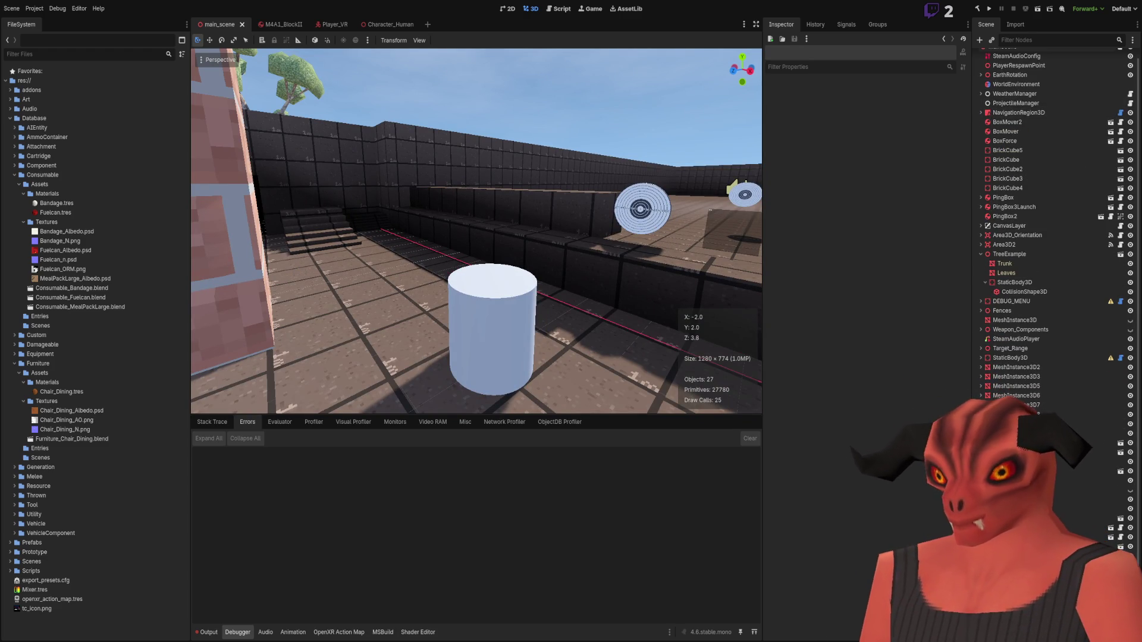
scroll(1058, 268, up, 1)
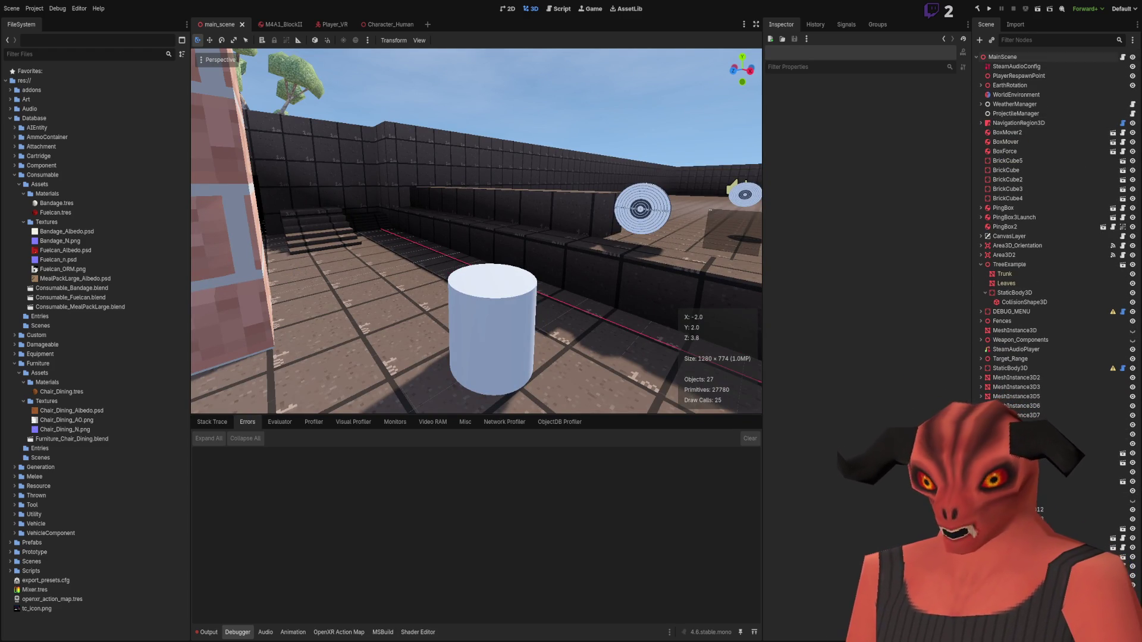
- Fly to the corrugated-roof house, through its doorway, and turn toward the window inside
key(w)
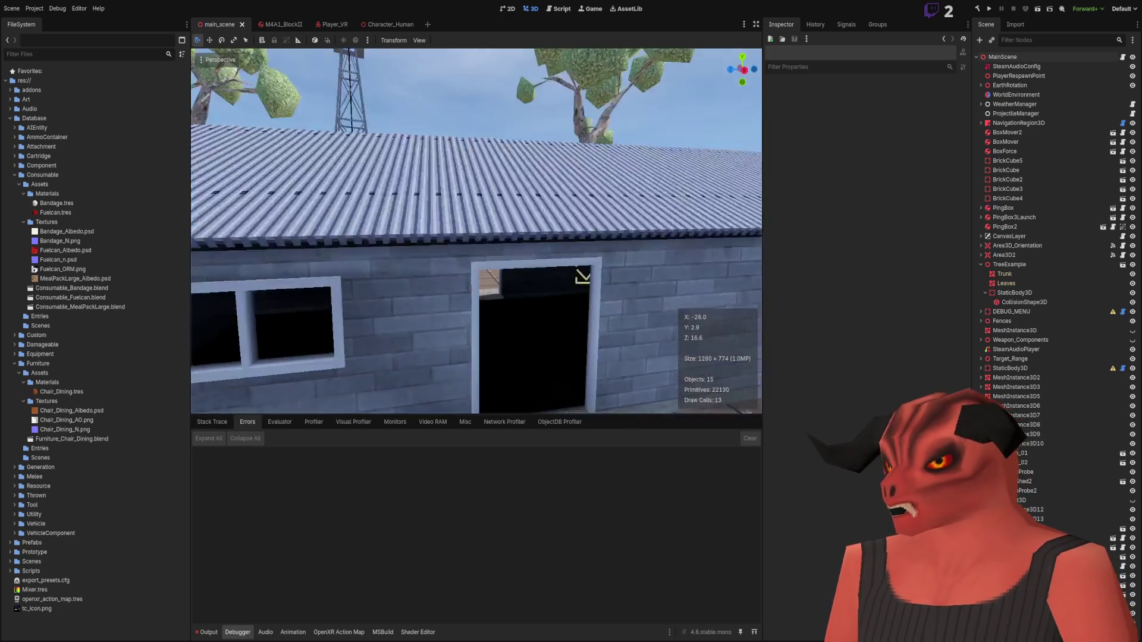
key(w)
key(w)
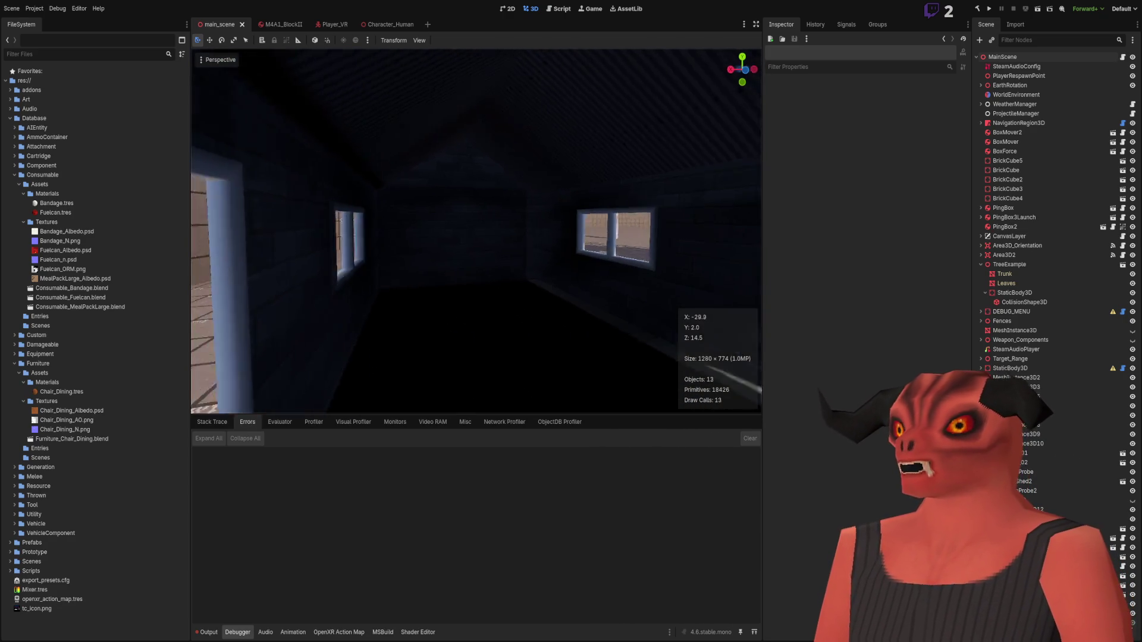
key(s)
key(s)
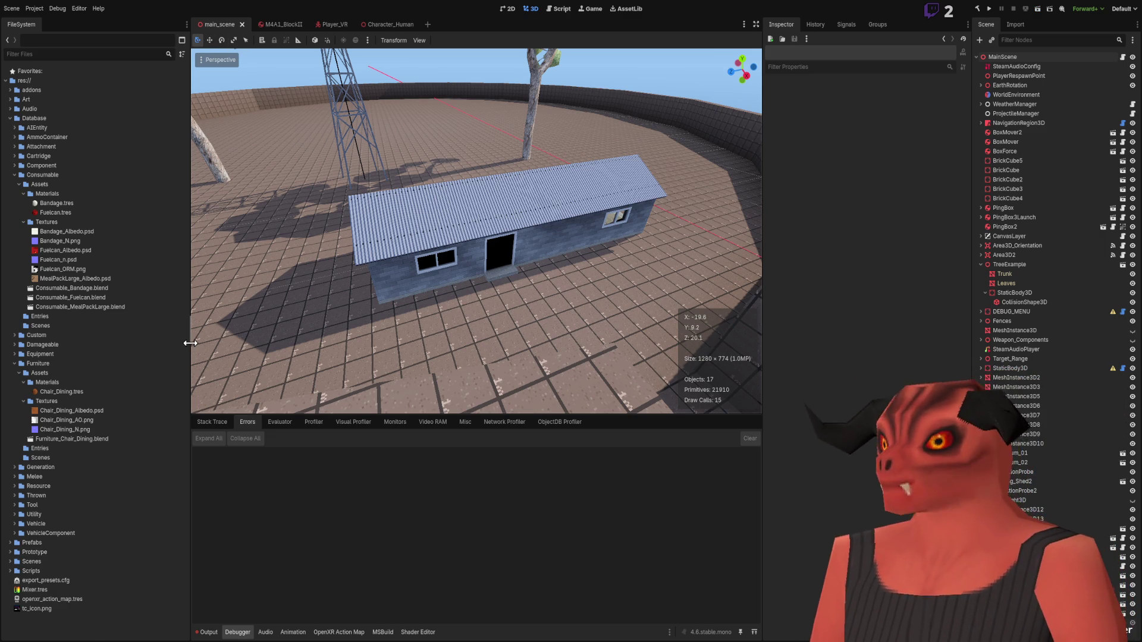
key(w)
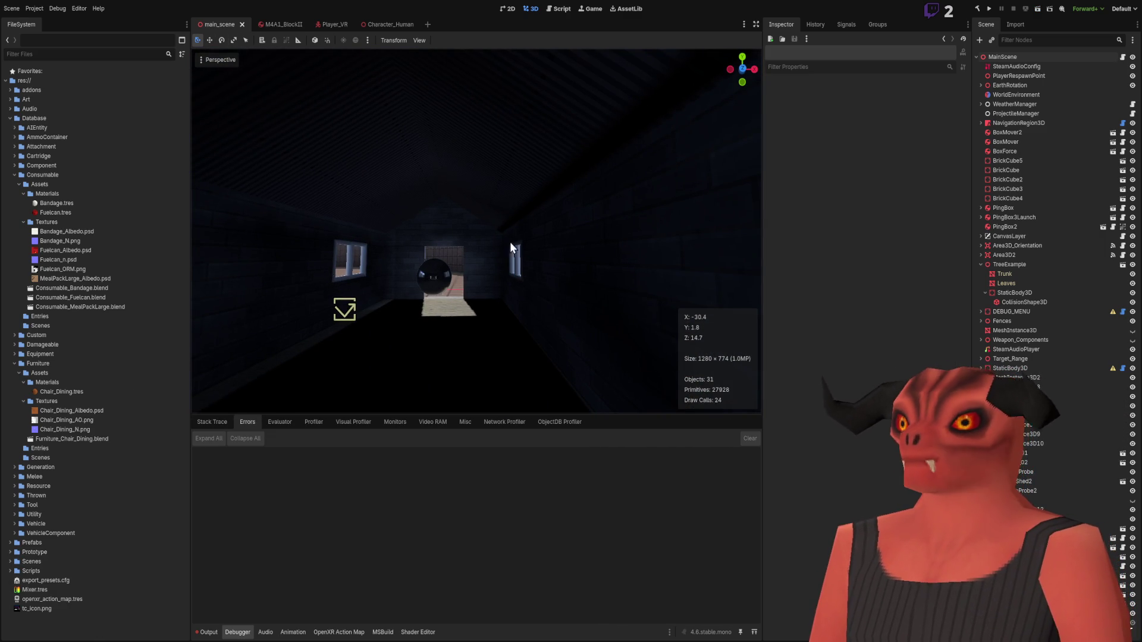
drag(438, 293, 469, 284)
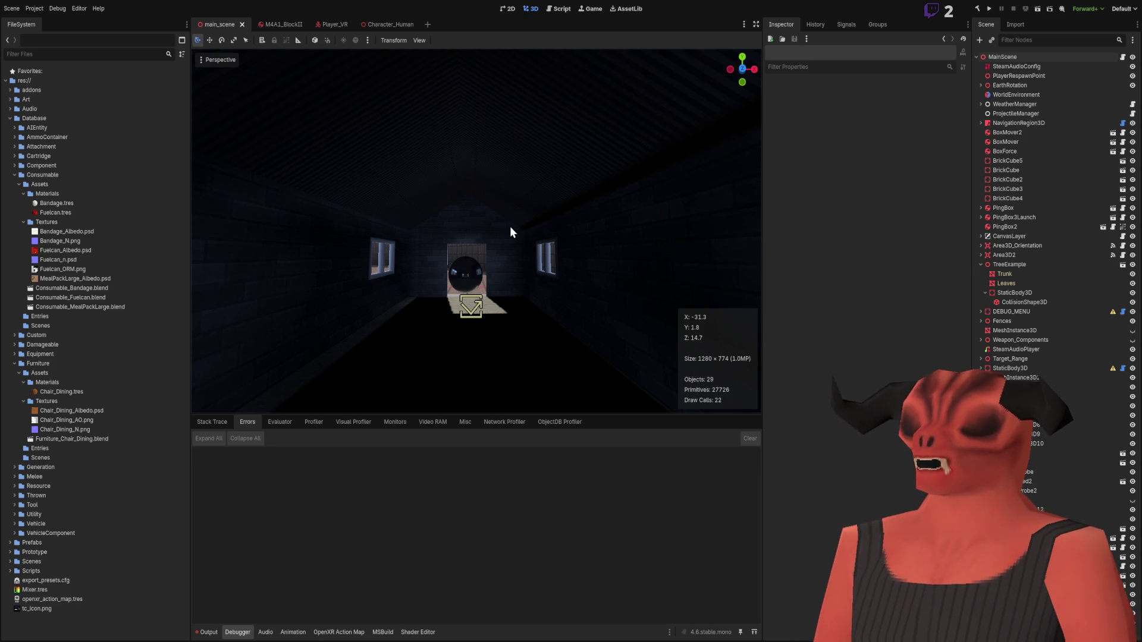
key(w)
key(w)
key(s)
mouse_move(475, 231)
mouse_down()
mouse_move(250, 230)
mouse_move(516, 237)
mouse_up()
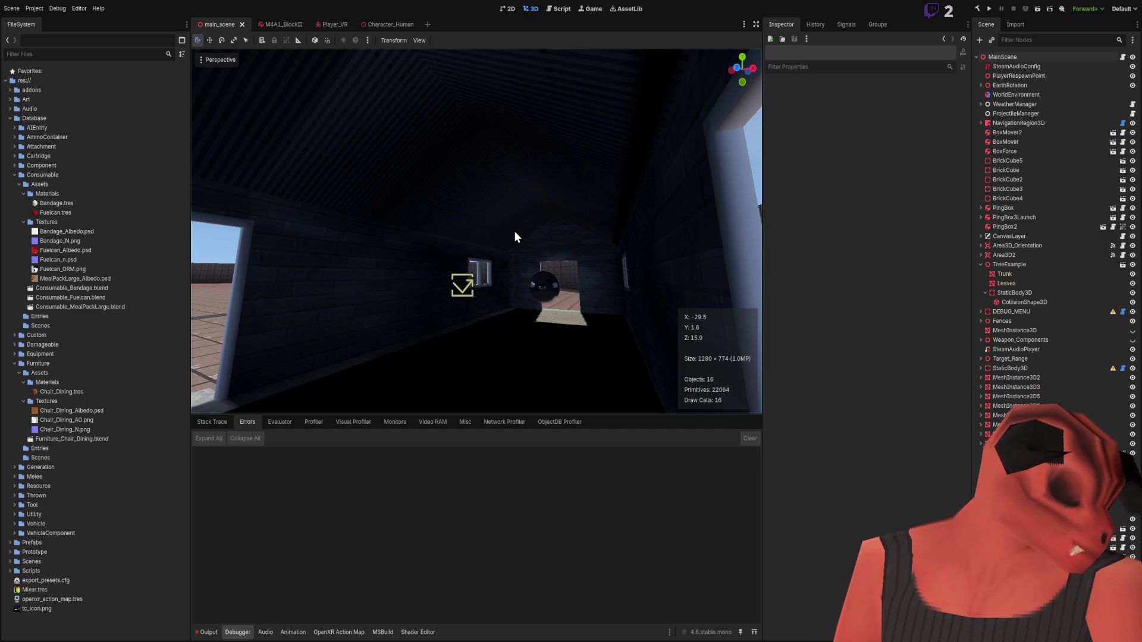
- Look around the house interior, from the windowed wall down to the door and floor
mouse_move(742, 68)
mouse_down()
mouse_move(666, 62)
mouse_move(583, 204)
mouse_up()
drag(330, 198, 412, 236)
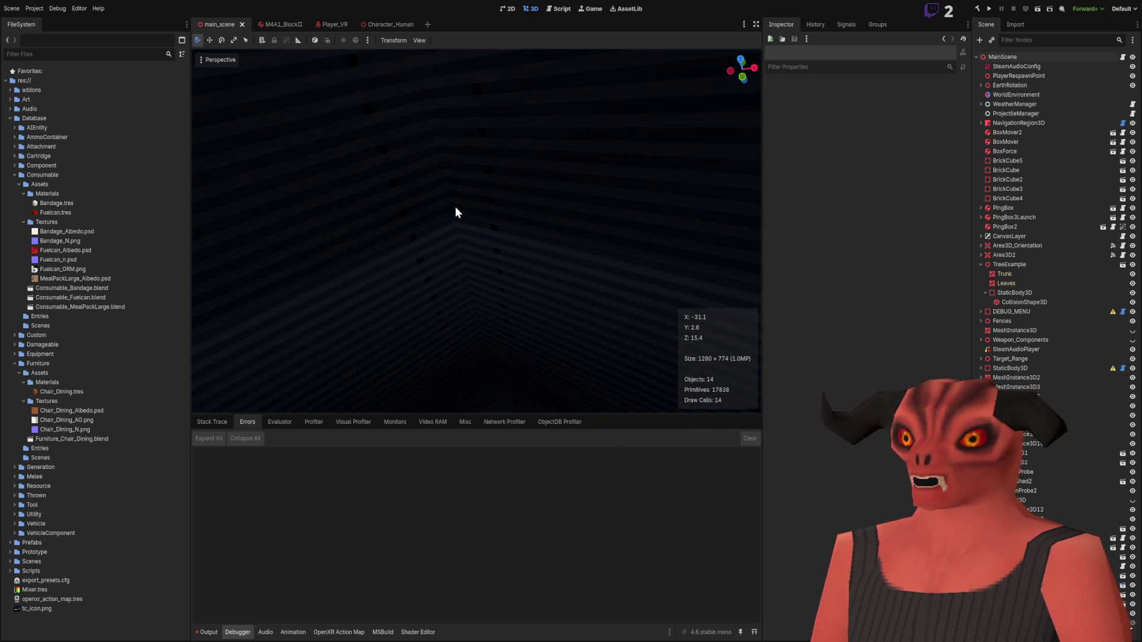
mouse_move(484, 223)
mouse_down()
mouse_move(474, 241)
mouse_move(526, 232)
mouse_move(517, 209)
mouse_move(547, 222)
mouse_up()
drag(555, 168, 560, 183)
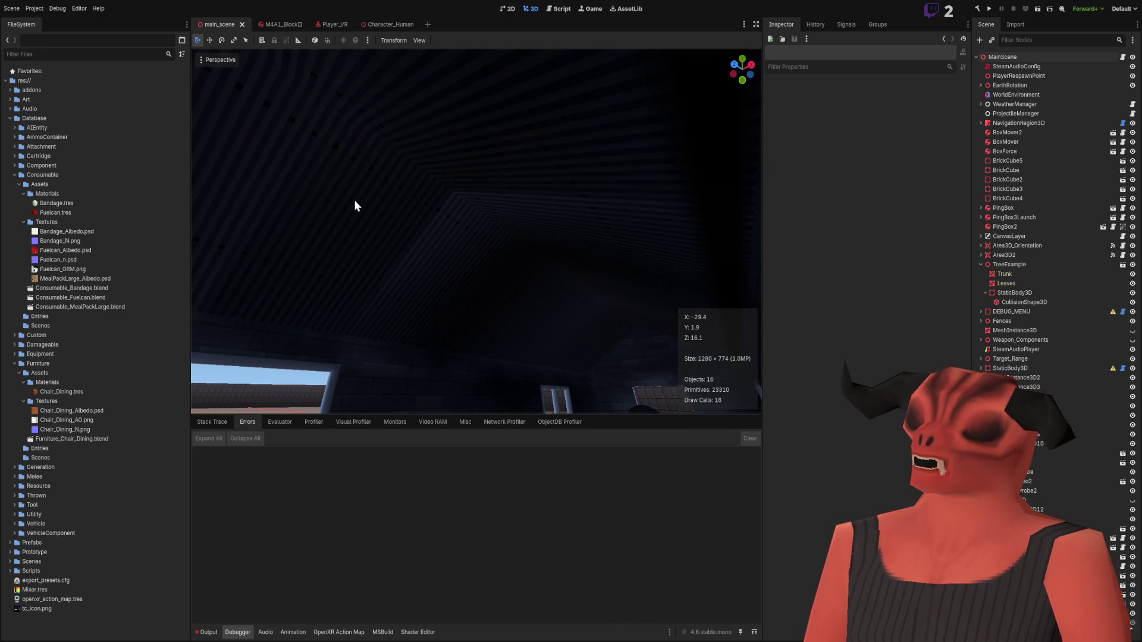
drag(308, 212, 309, 238)
drag(502, 119, 501, 130)
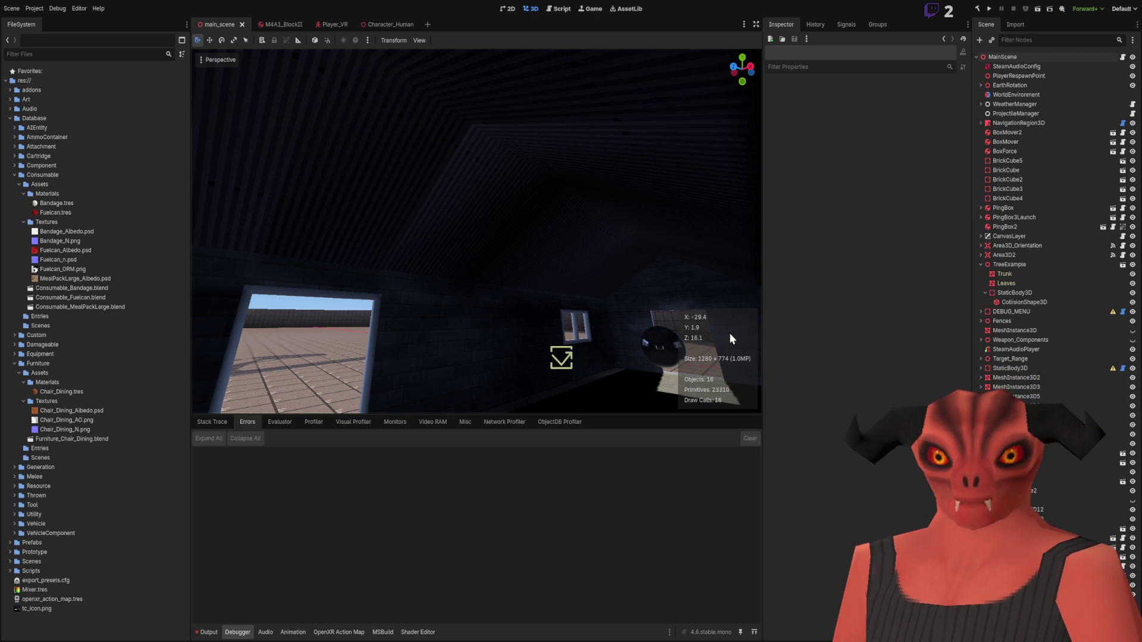
- Switch to Blender and back, then open WorldGeneration.tscn from Scenes > Levels
key(alt+Tab)
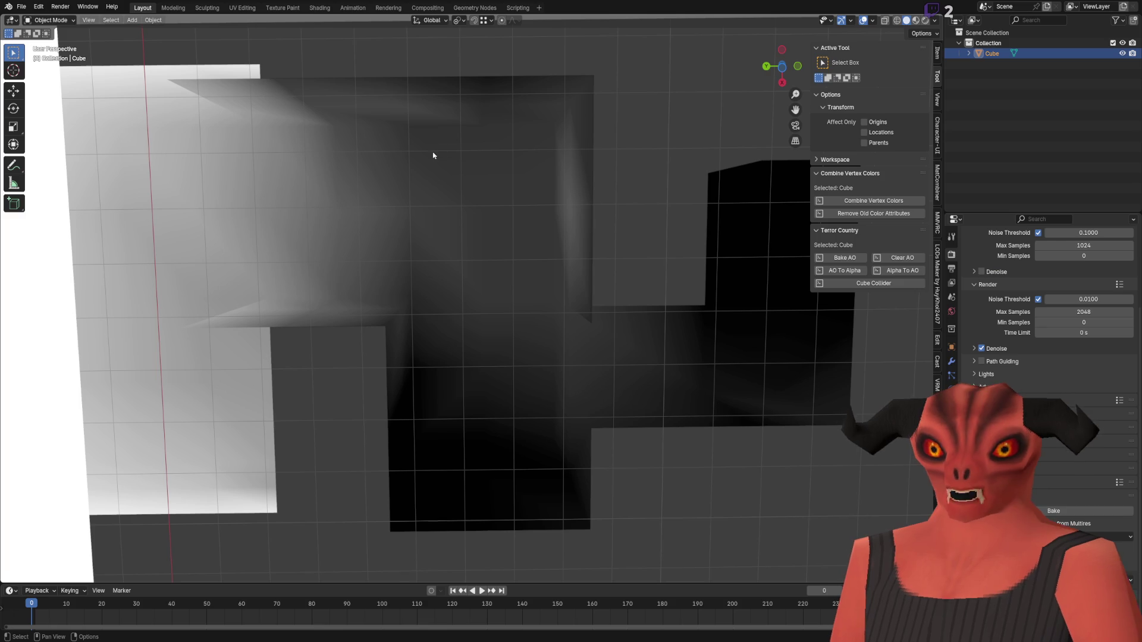
key(alt+Tab)
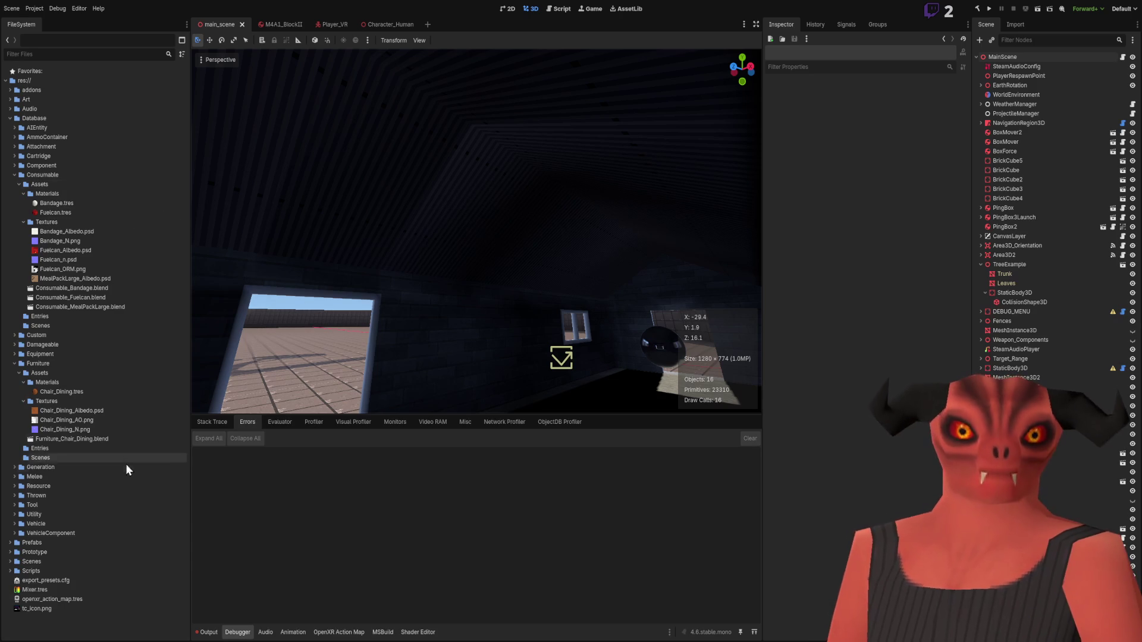
scroll(60, 591, down, 1)
double_click(36, 574)
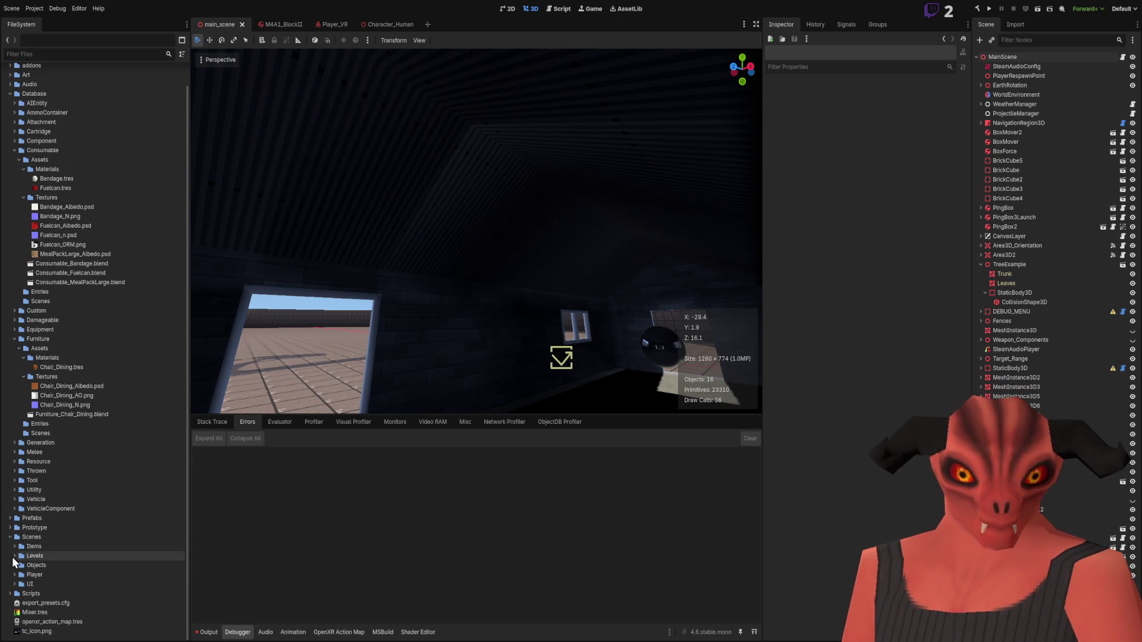
click(14, 556)
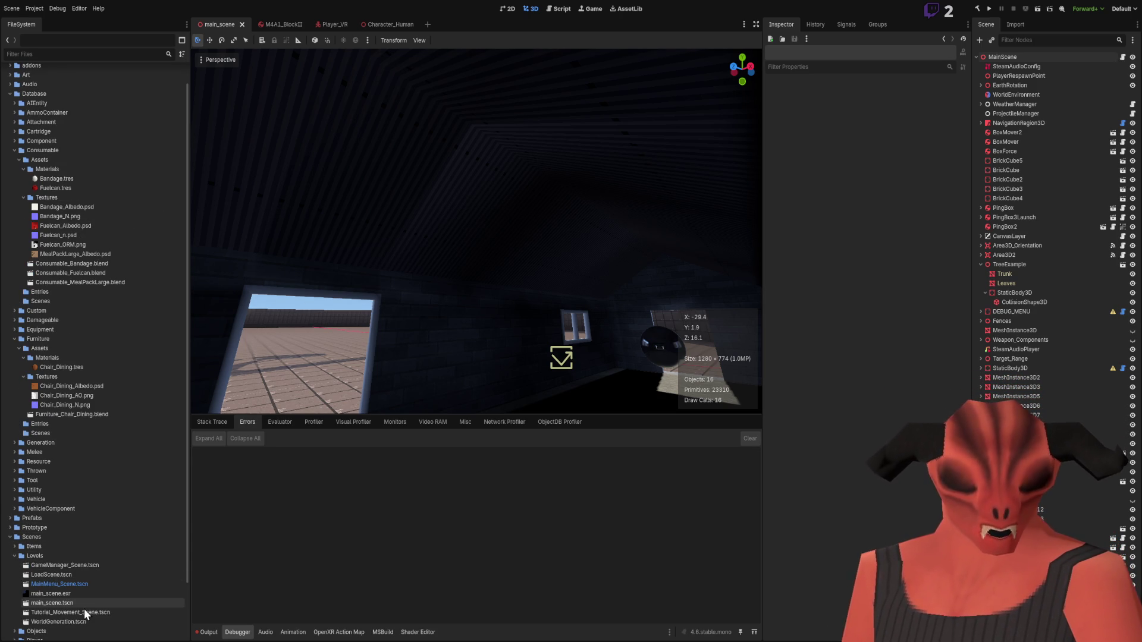
click(74, 622)
double_click(75, 623)
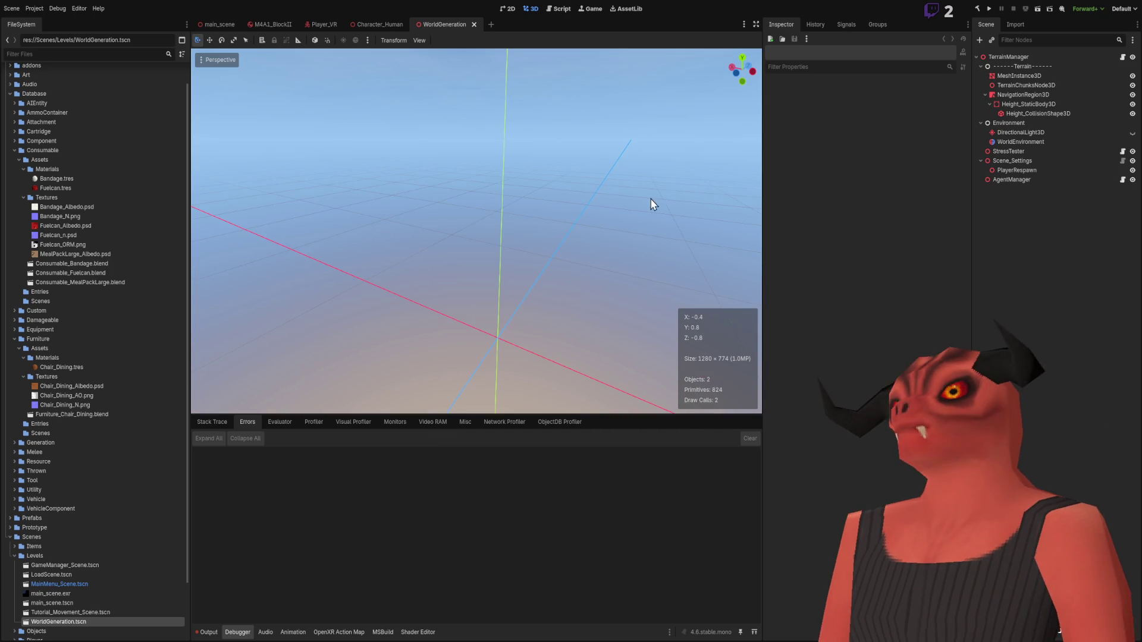
- Play the open WorldGeneration.tscn scene with the toolbar's Run Current Scene button
click(1036, 9)
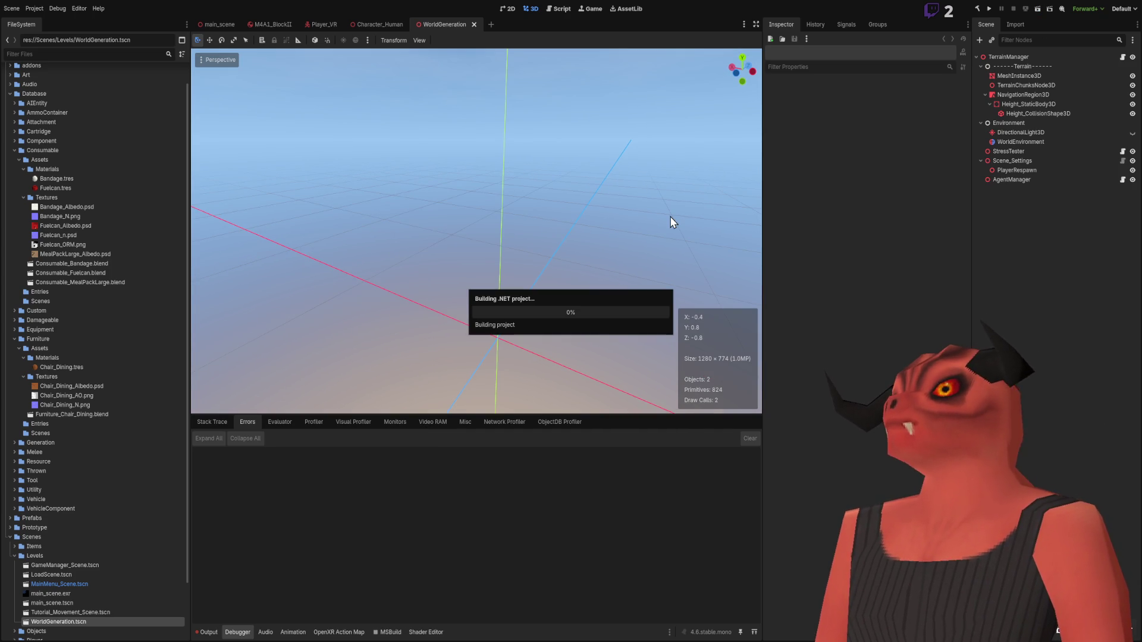